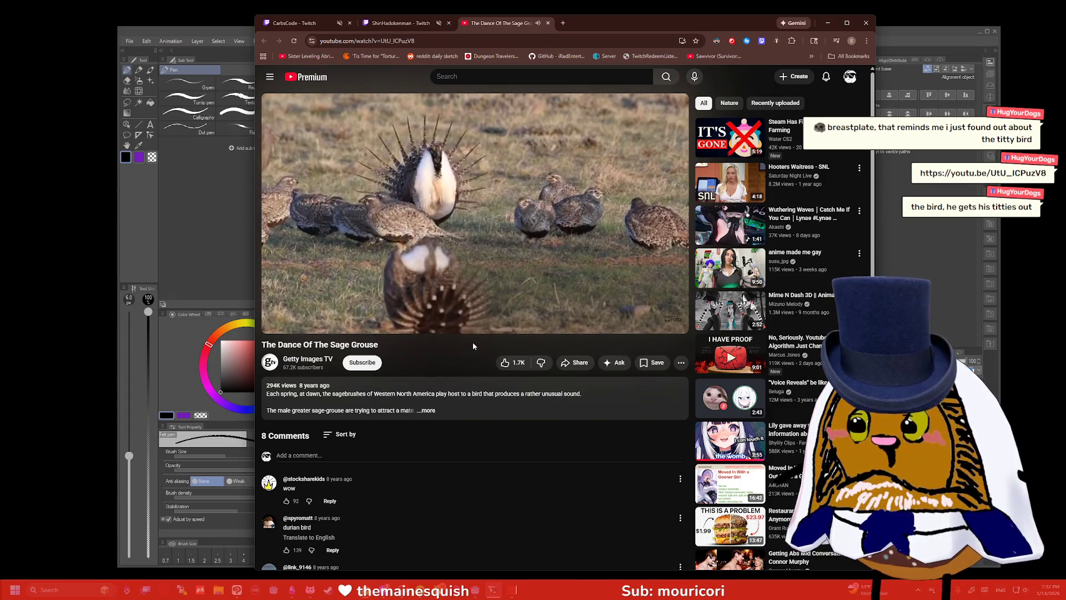
Pause 'The Dance Of The Sage Grouse' video and close its YouTube tab
mouse_move(320, 325)
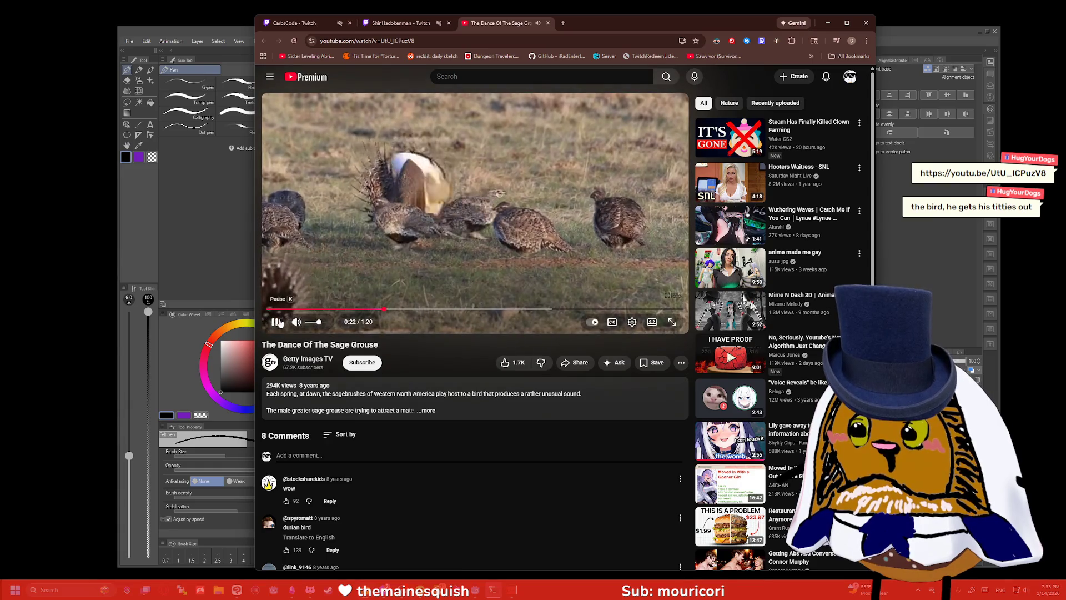
left_click(276, 322)
left_click(547, 23)
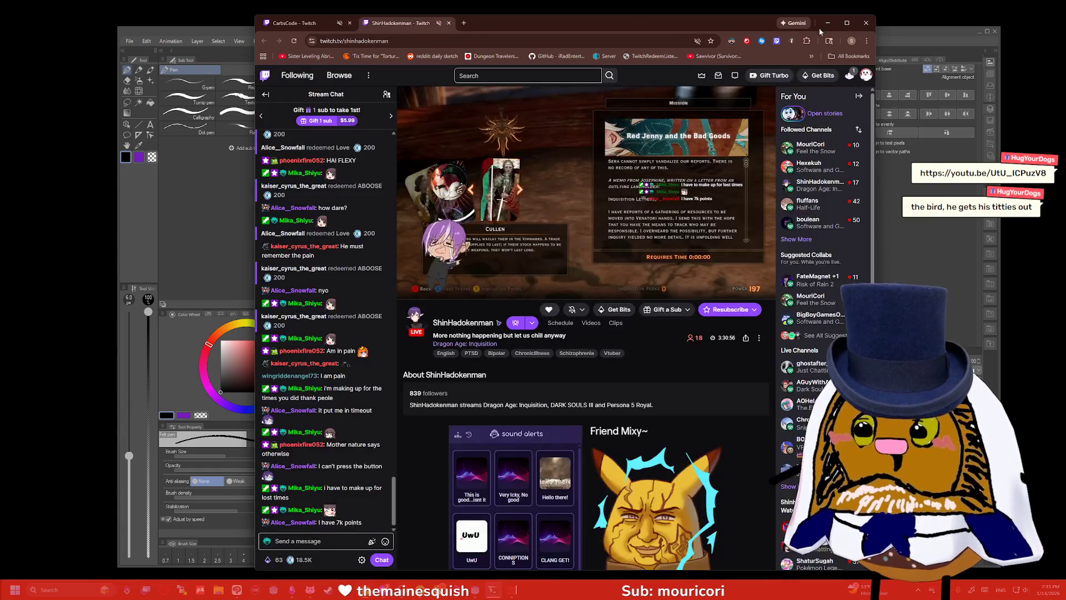
Minimize Chrome and Clip Studio Paint to reveal the Obsidian 'Things that I want to do' note
left_click(828, 24)
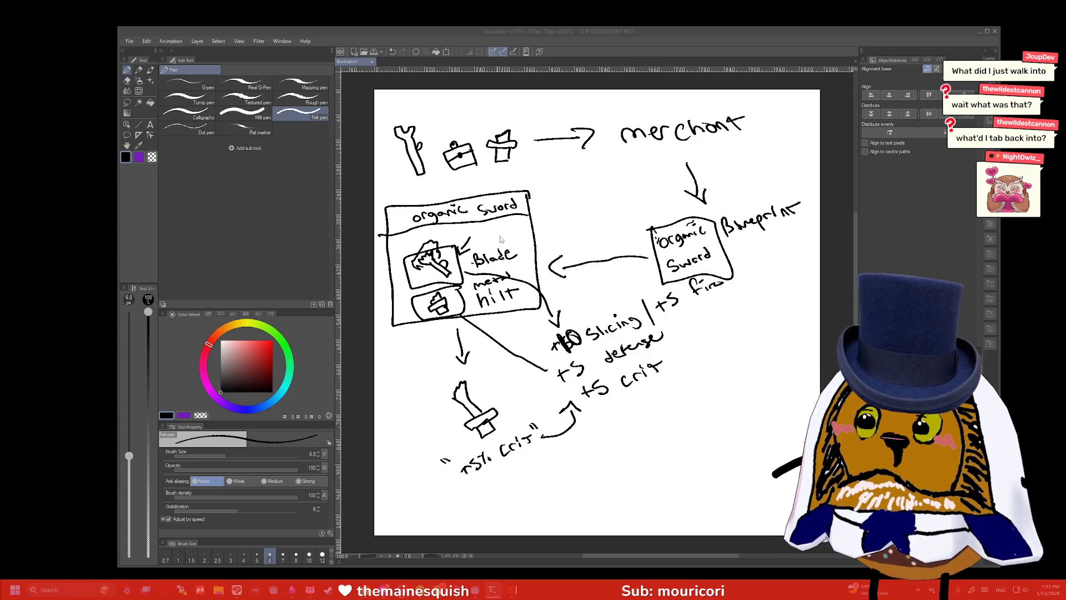
left_click(980, 32)
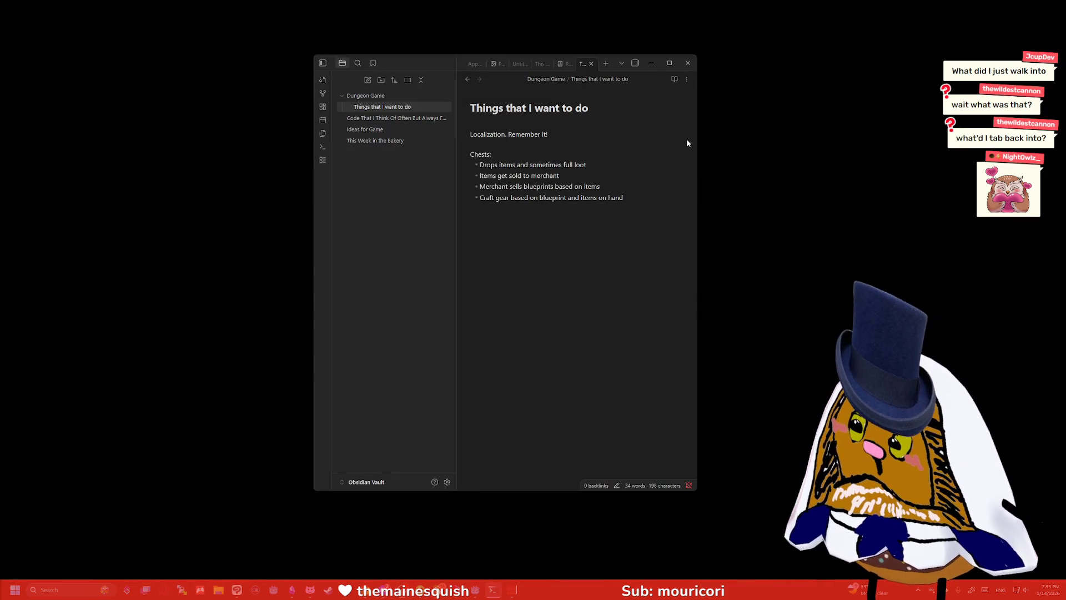
Add a 'Crafting:' section with the bullet 'Use monster parts and blueprint' below the chest ideas
left_click(657, 198)
key("Return")
type("Use monster parts and bluep")
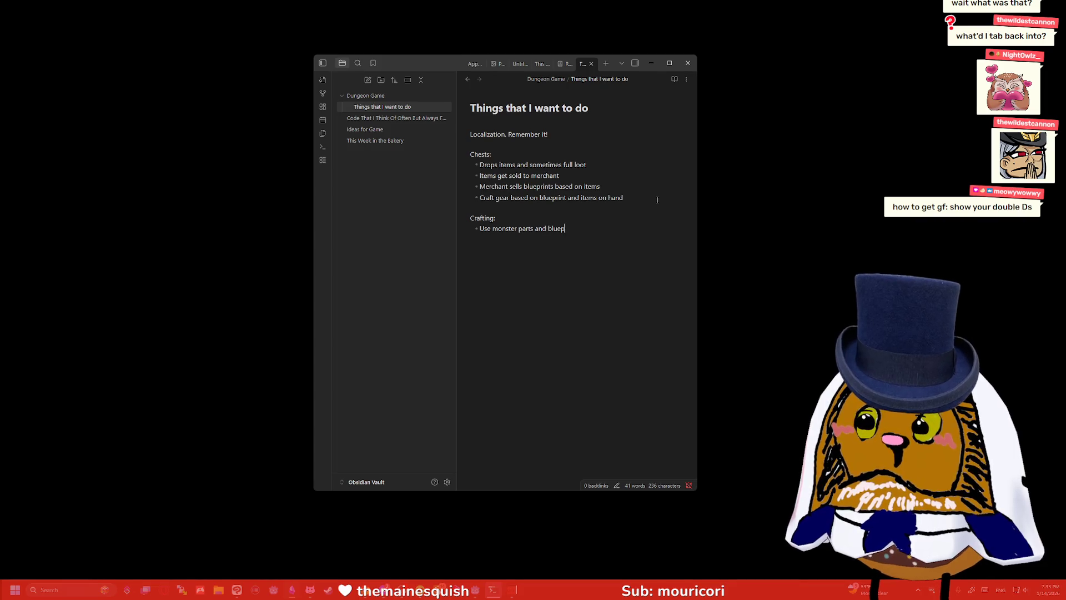
type("rint")
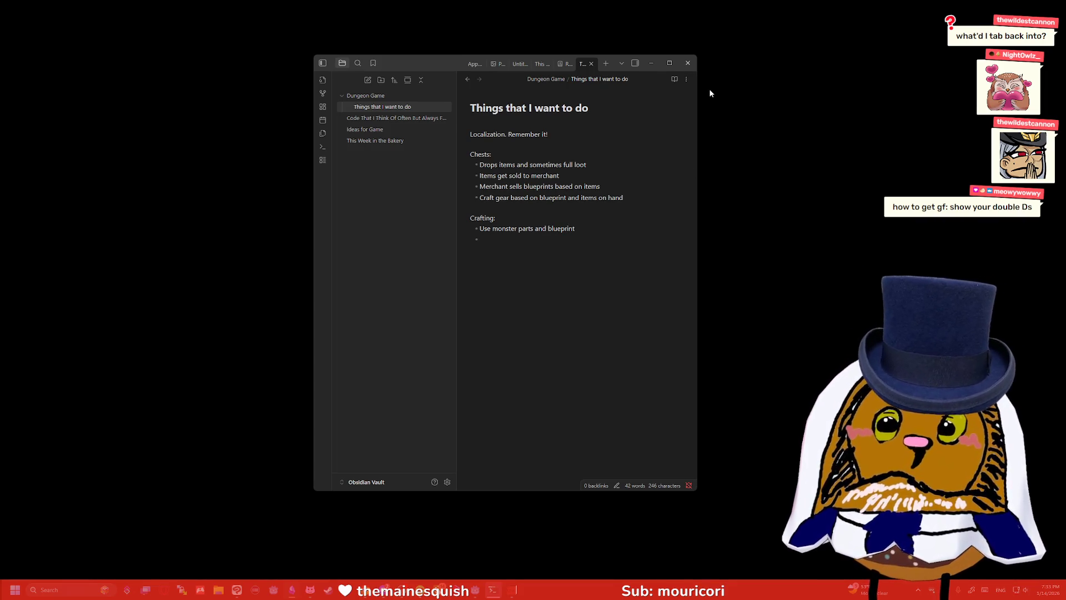
left_click(661, 66)
key("alt+Tab")
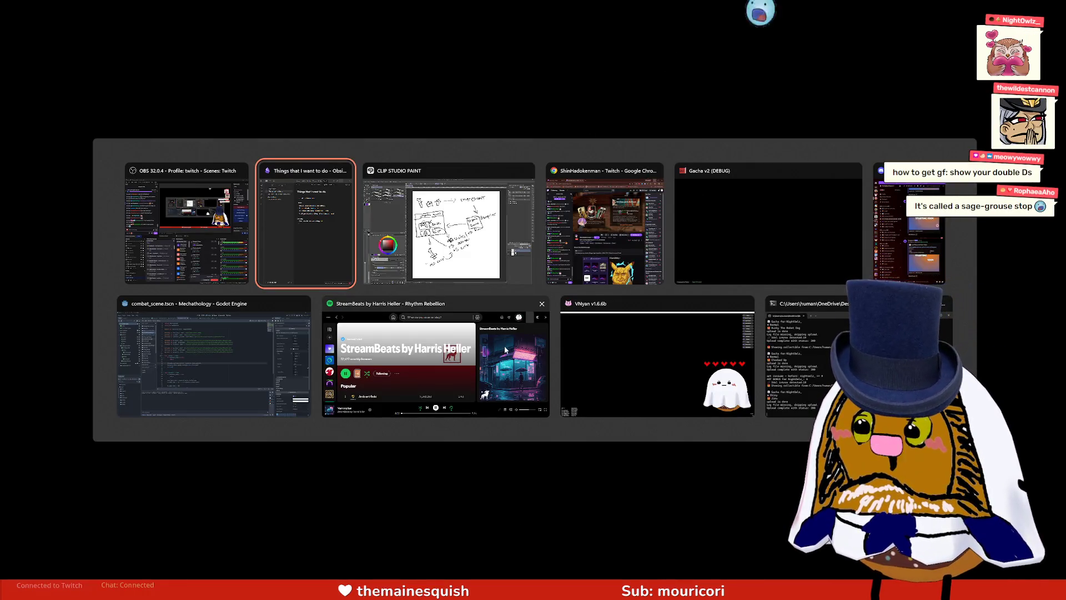
Return to Godot's character.gd script, closing the leftover YouTube tab and minimizing Chrome
key("Down")
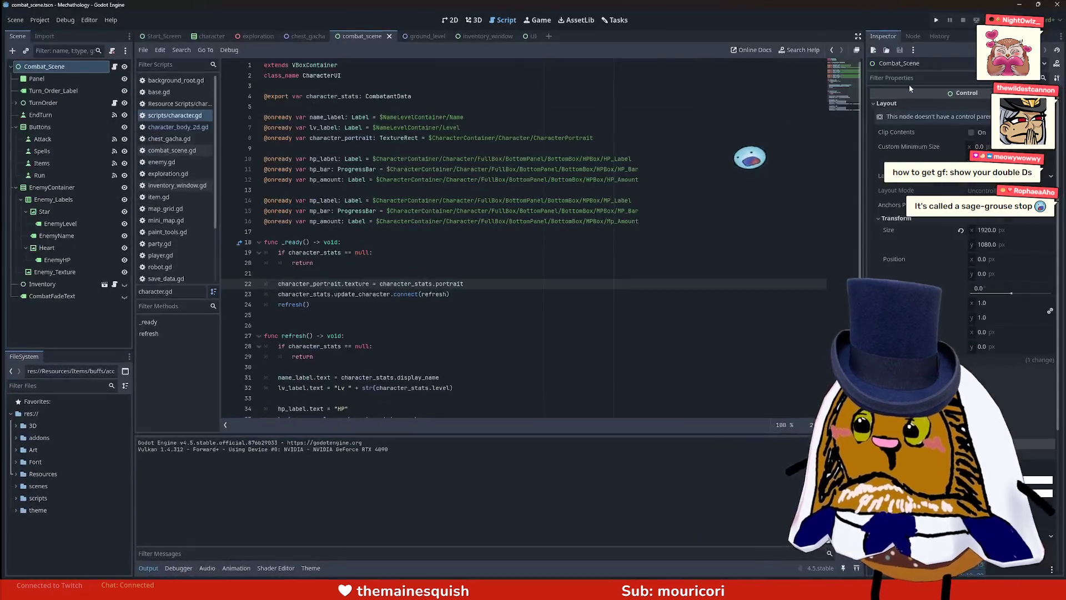
left_click(811, 148)
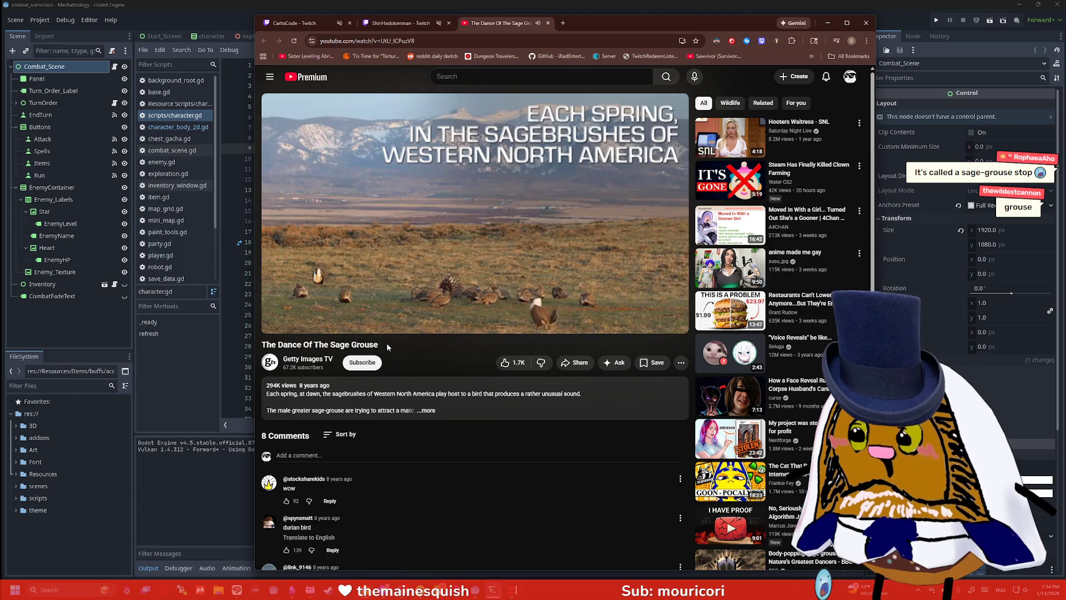
left_click(548, 23)
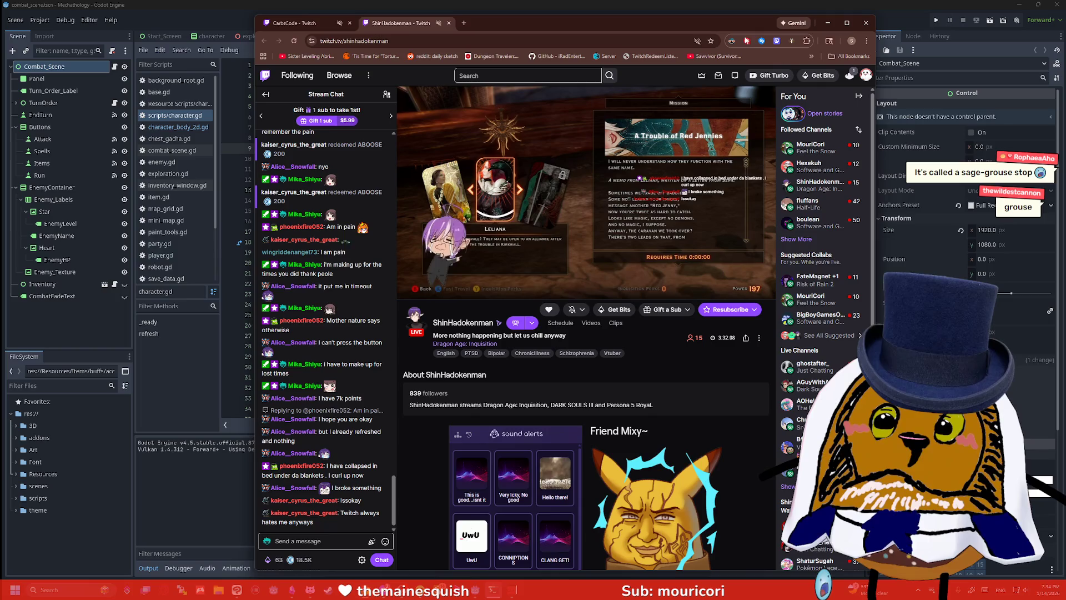
left_click(827, 22)
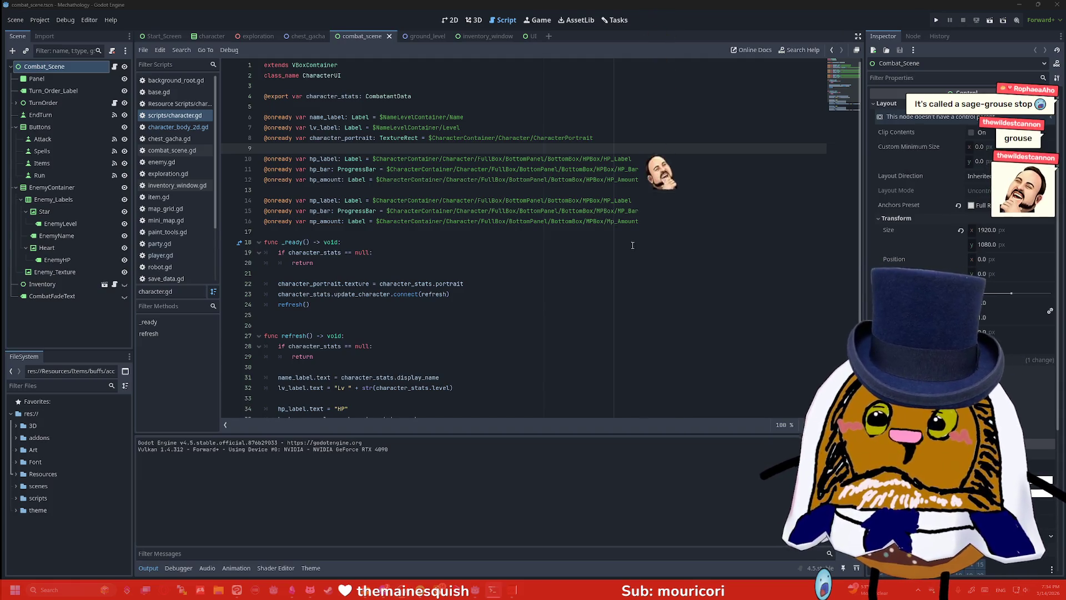
left_click(589, 263)
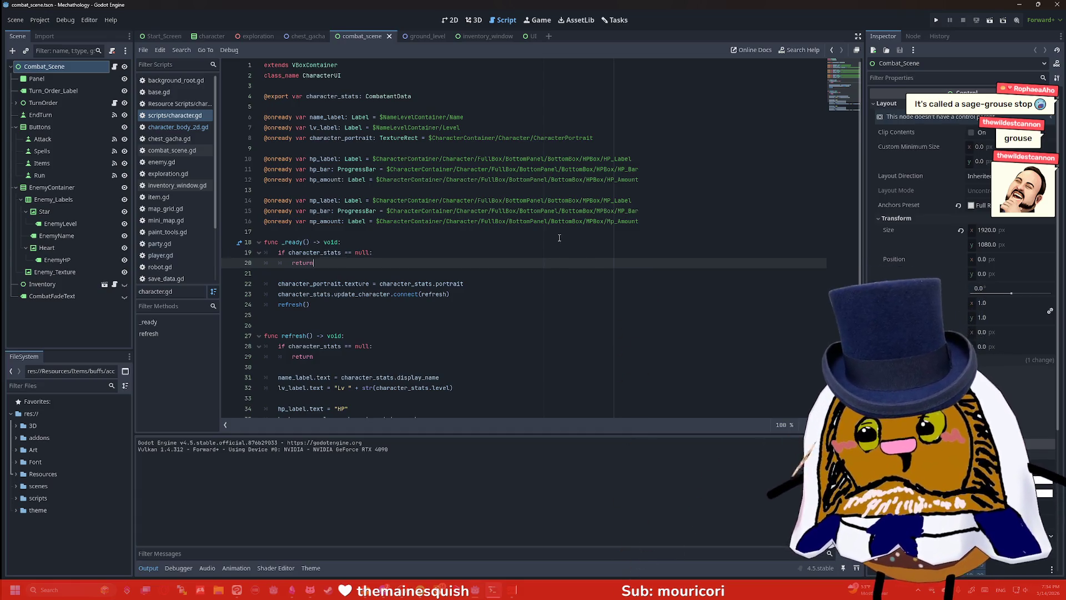
scroll(560, 238, "down", 3)
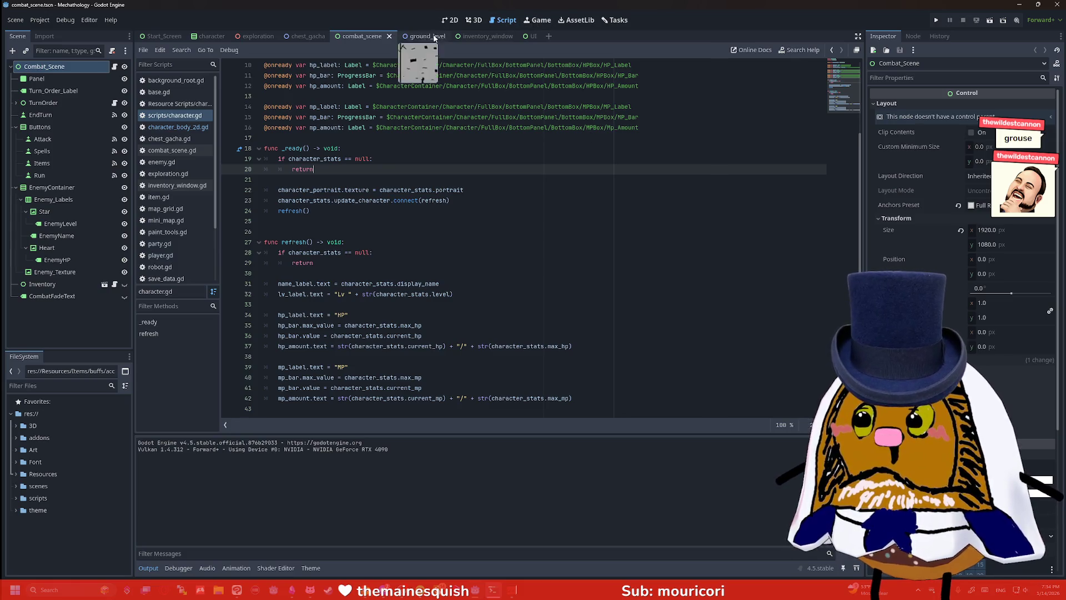
left_click(417, 36)
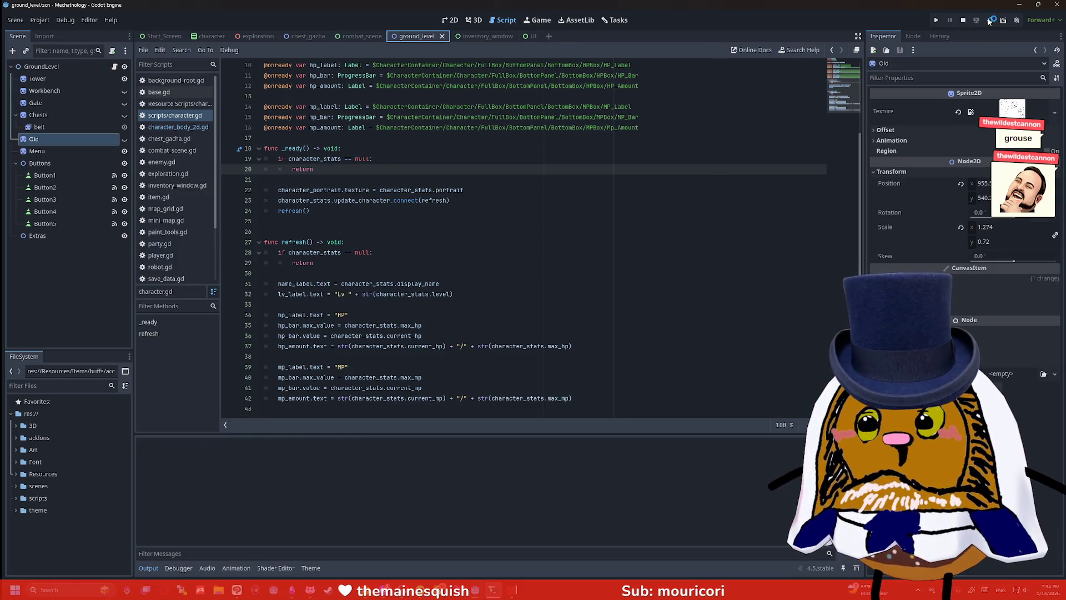
Run the project, enter the Workbench menu in the game, then close the debug window
left_click(989, 20)
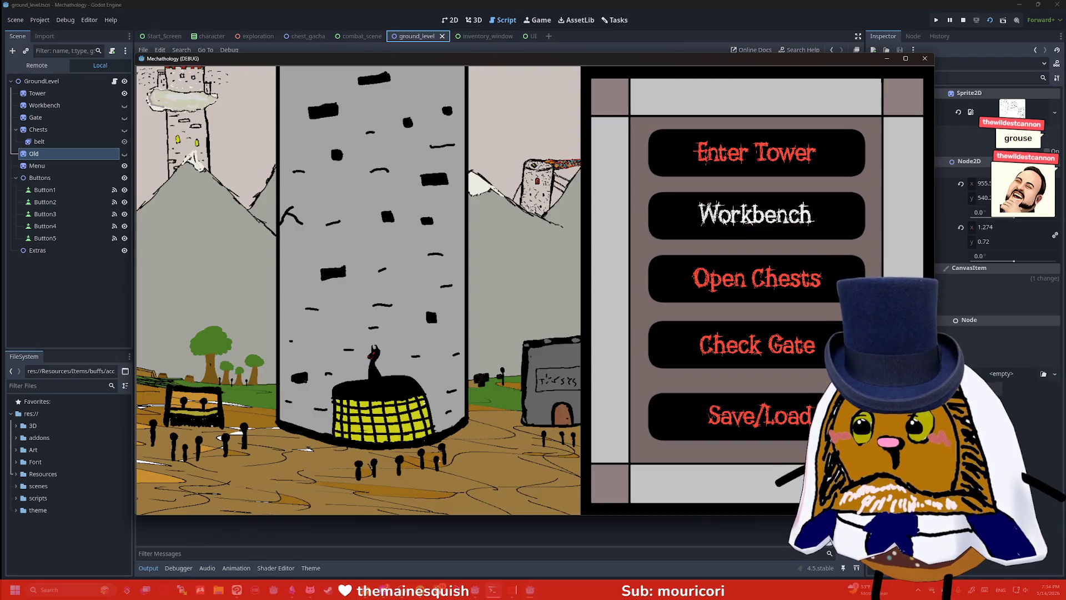
left_click(756, 215)
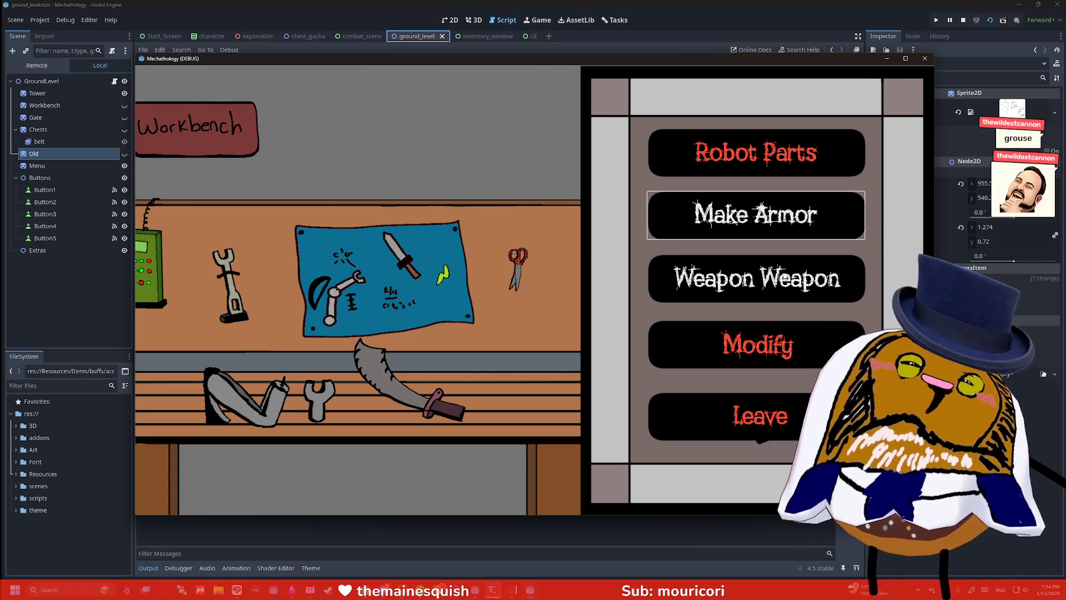
left_click(922, 60)
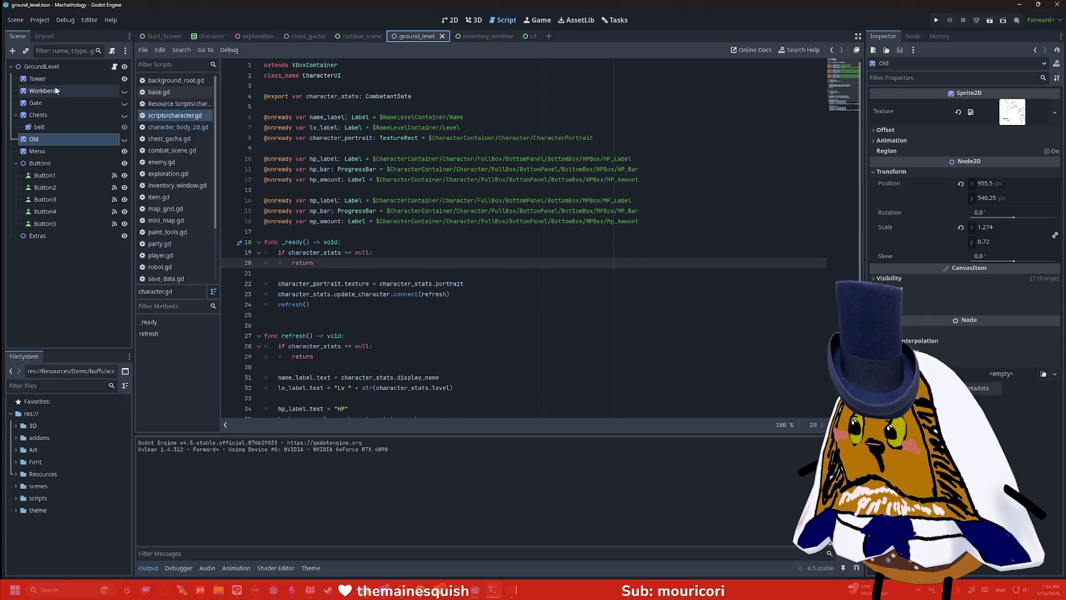
In base.gd, change the first workbench option from 'Weapon Weapon' to 'Make Weapon'
left_click(156, 92)
scroll(389, 163, "up", 20)
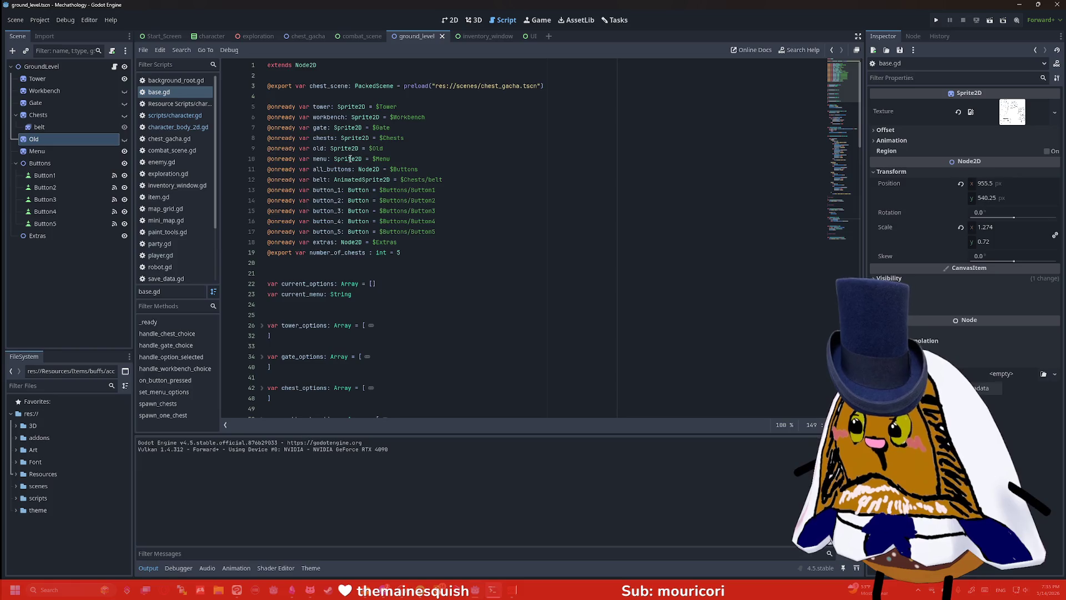
scroll(352, 161, "down", 20)
scroll(356, 172, "up", 20)
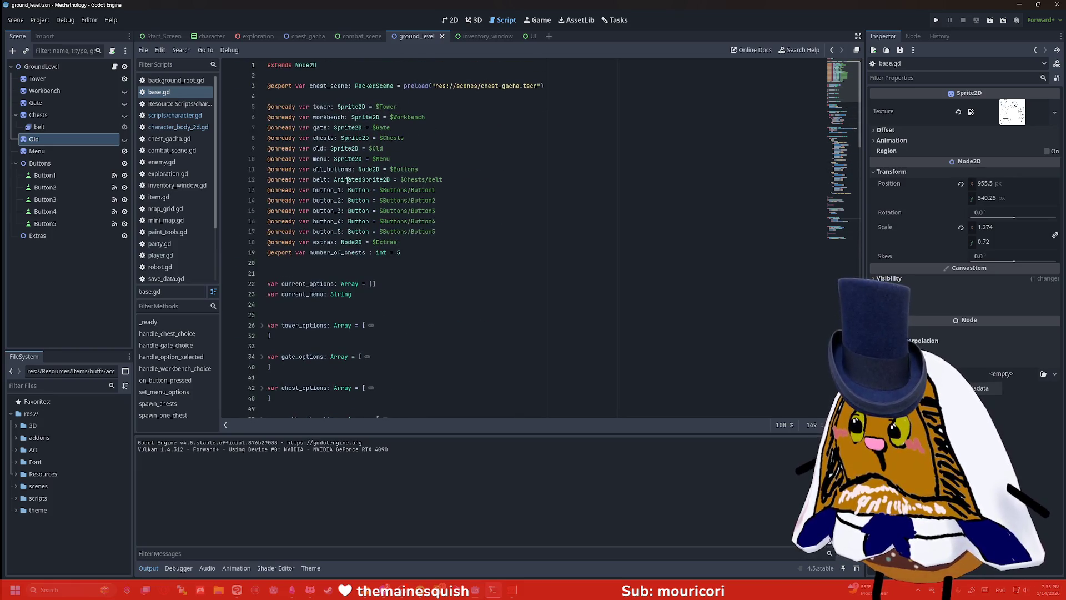
scroll(357, 175, "down", 5)
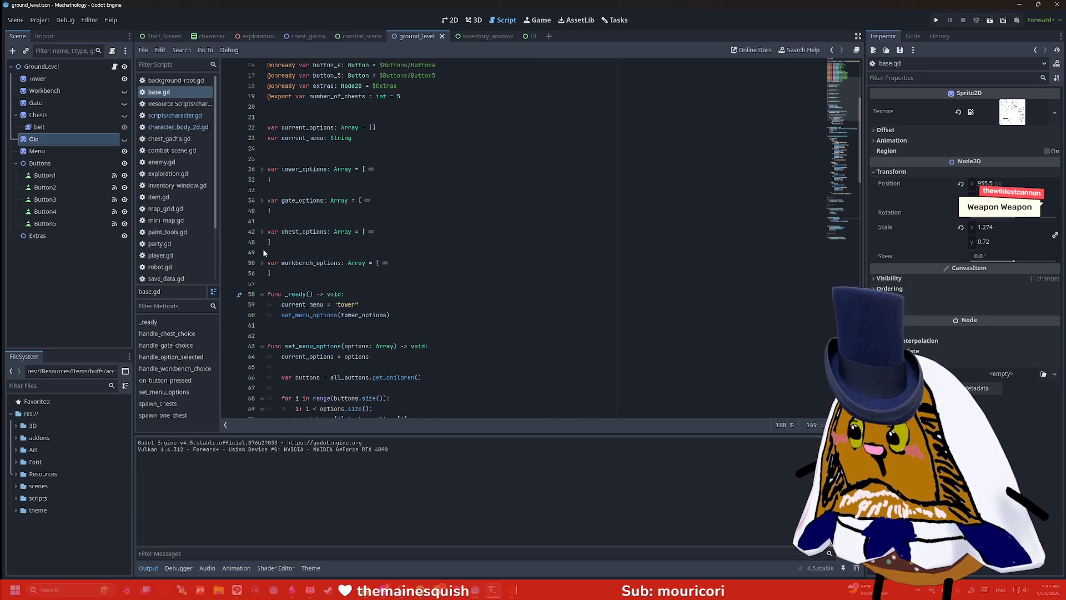
left_click(262, 264)
scroll(264, 266, "down", 1)
double_click(295, 263)
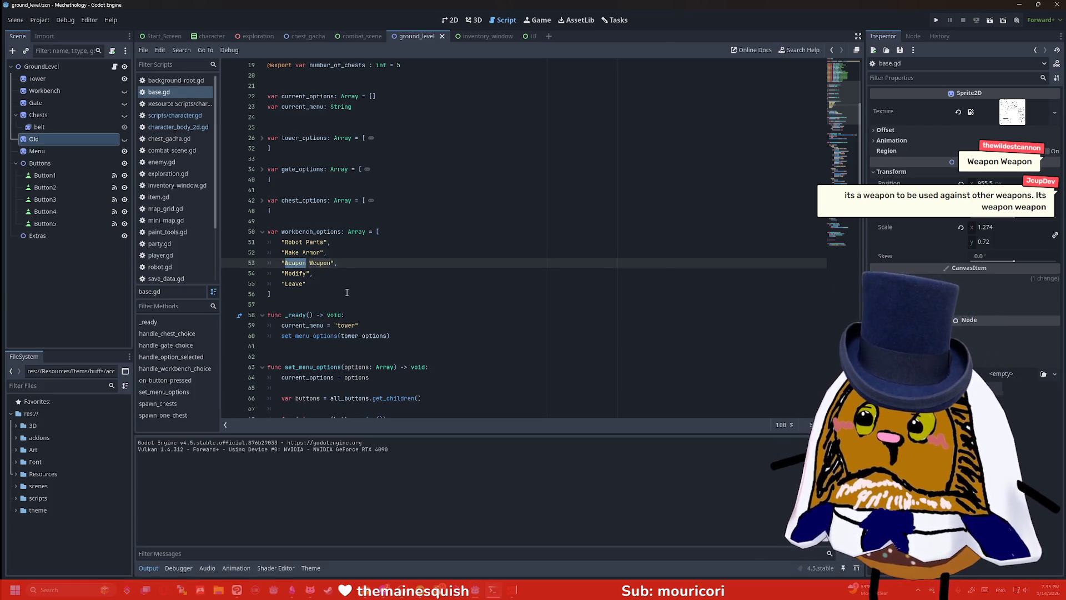
type("Make")
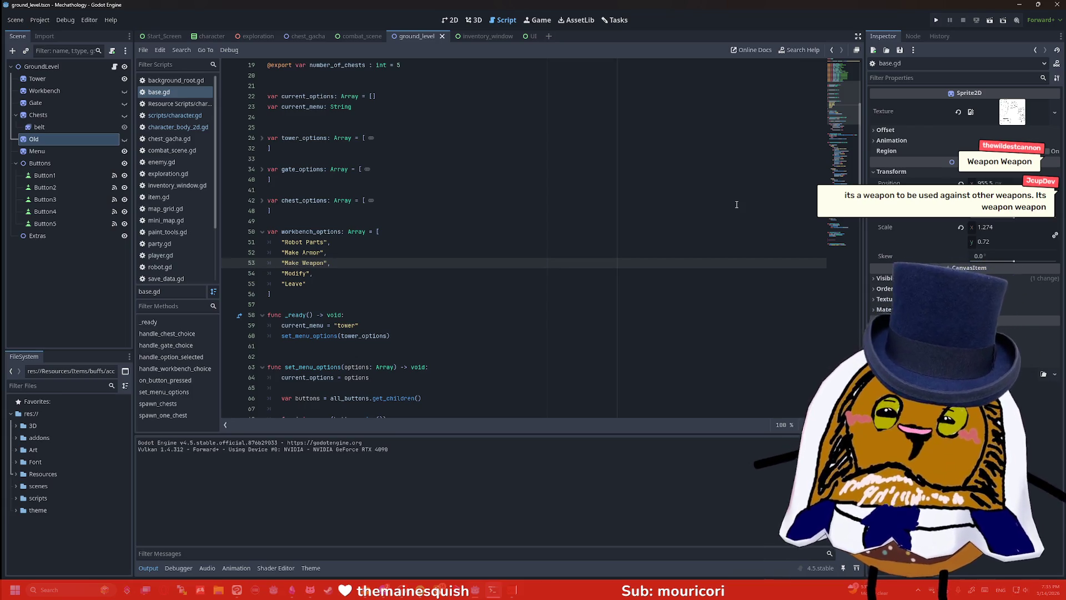
left_click(248, 593)
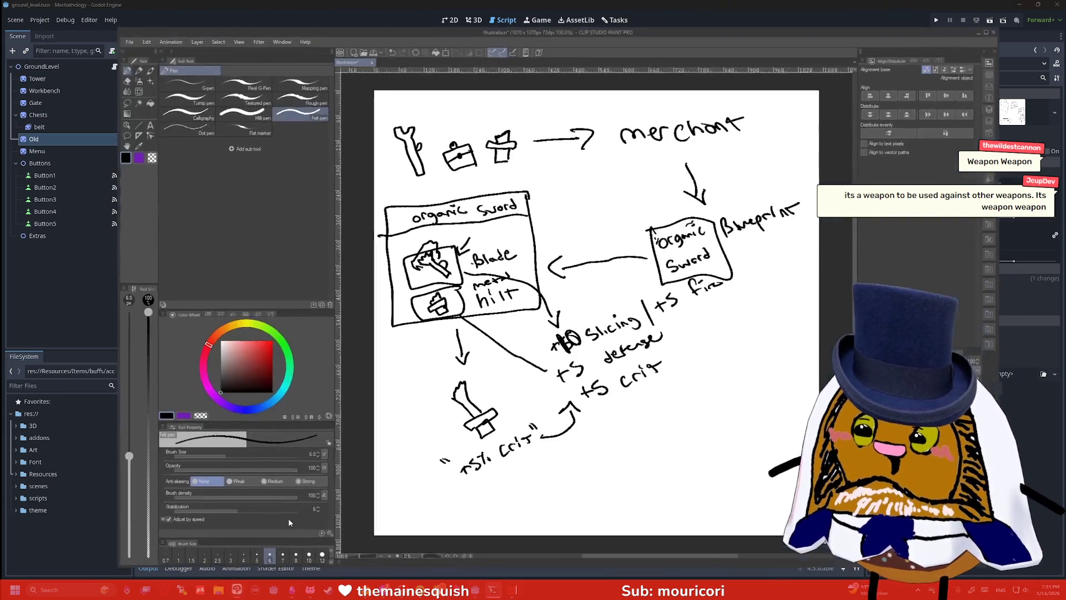
Create a new blank canvas through File > New
left_click(131, 40)
left_click(139, 49)
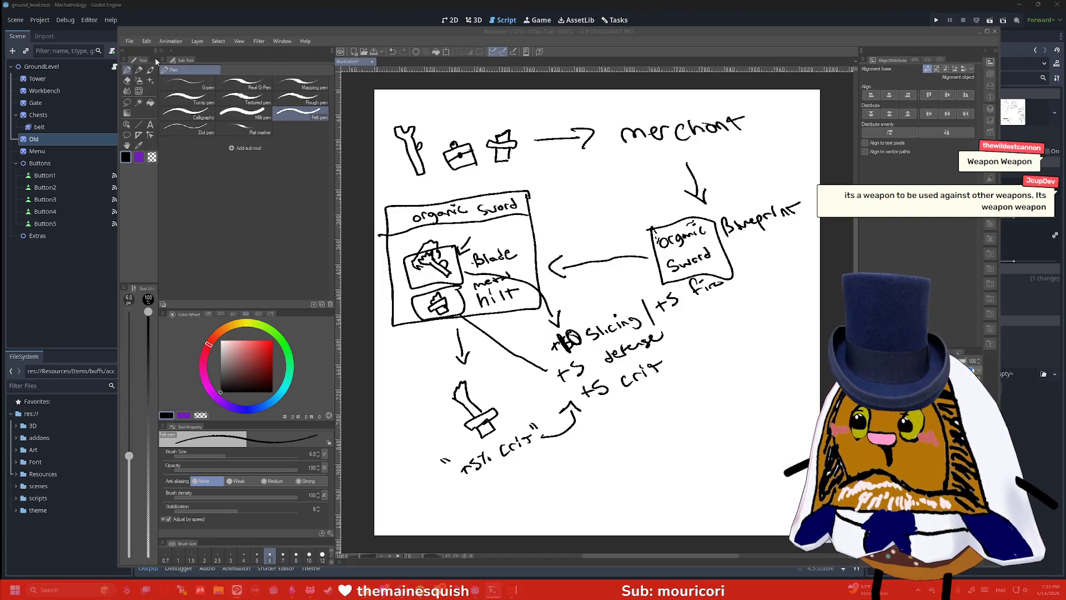
left_click(578, 197)
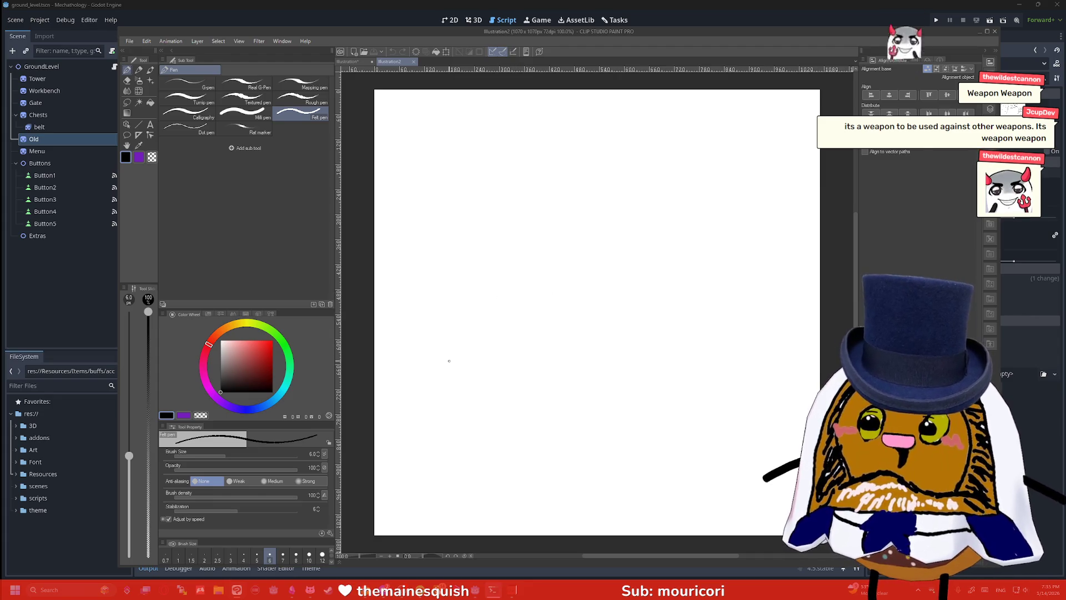
Sketch the ghost outline, black hooked arm, knife, tiny arm with knife, and eyes
mouse_move(412, 341)
left_mouse_down()
mouse_move(525, 214)
mouse_move(562, 379)
left_mouse_up()
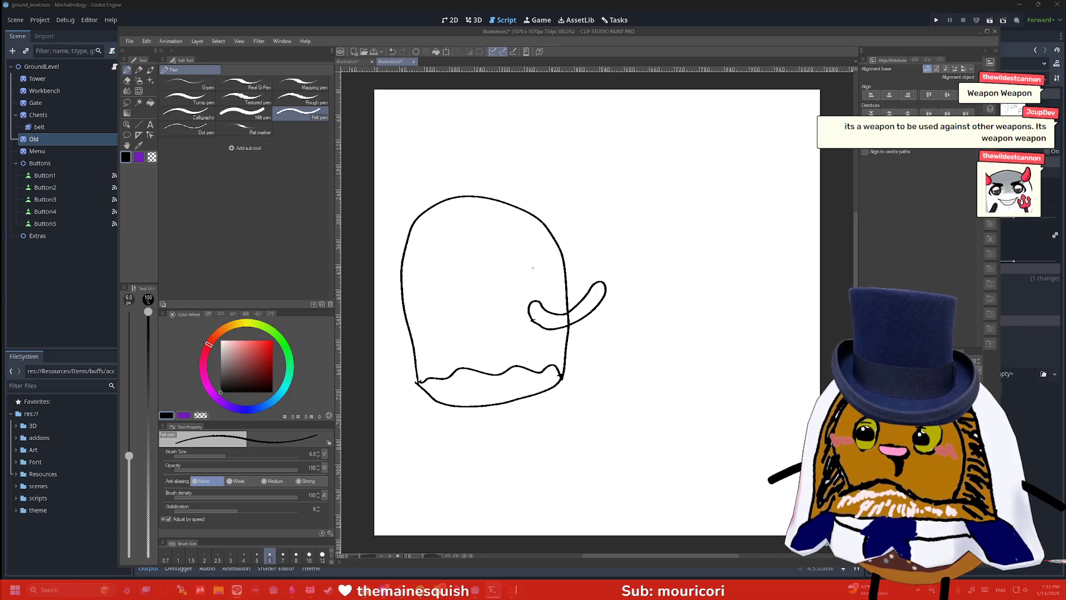
mouse_move(535, 315)
left_mouse_down()
mouse_move(602, 289)
mouse_move(597, 272)
mouse_move(611, 288)
left_mouse_up()
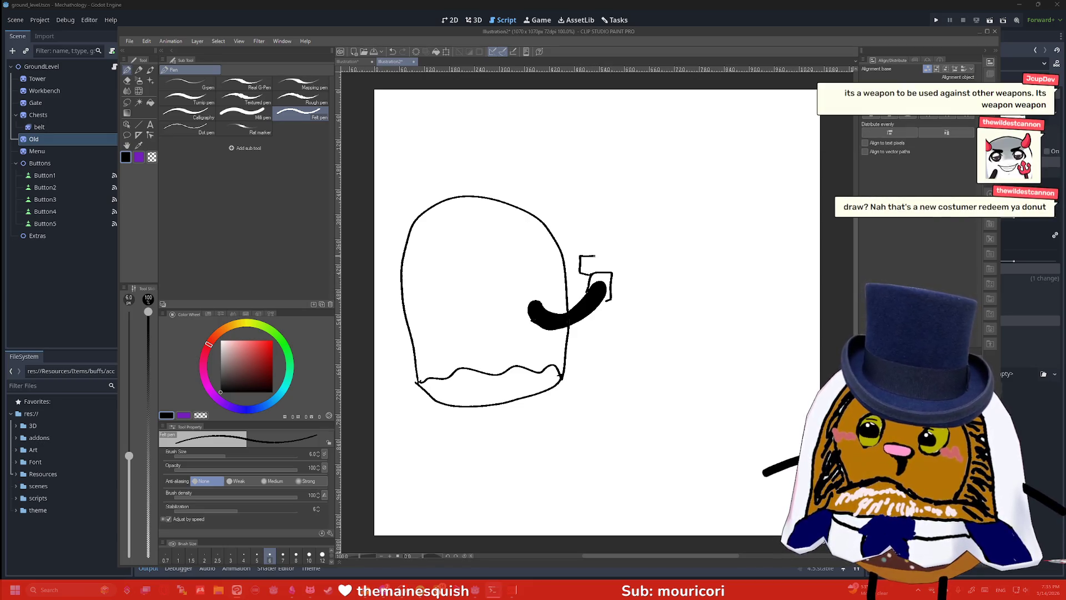
mouse_move(593, 253)
left_mouse_down()
mouse_move(616, 143)
mouse_move(627, 259)
left_mouse_up()
mouse_move(622, 217)
left_mouse_down()
mouse_move(649, 218)
mouse_move(639, 209)
mouse_move(654, 202)
mouse_move(647, 210)
mouse_move(647, 171)
mouse_move(651, 206)
left_mouse_up()
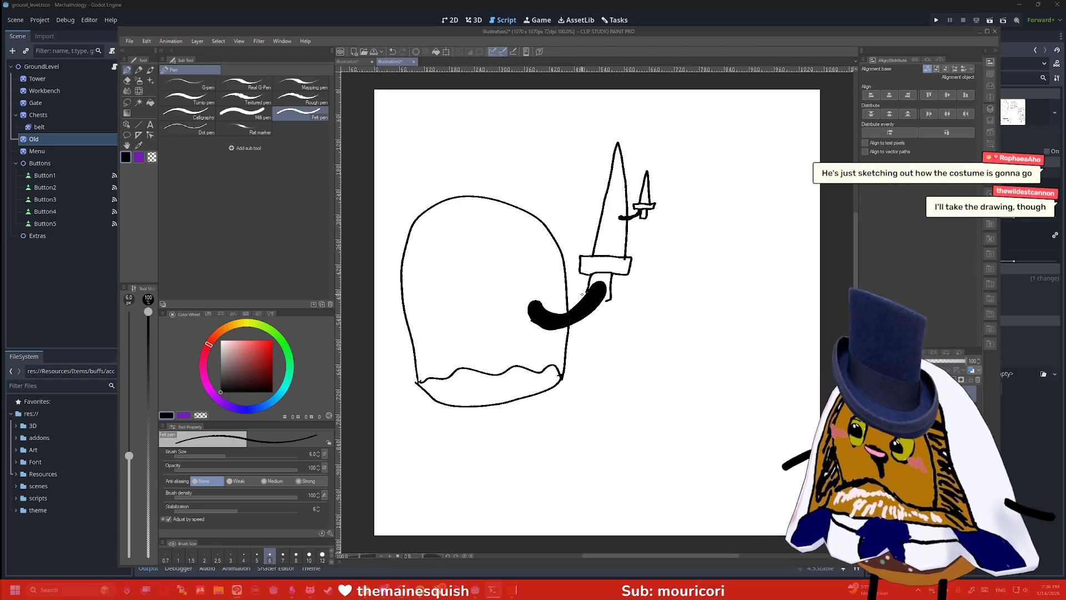
mouse_move(550, 240)
left_mouse_down()
mouse_move(534, 242)
mouse_move(543, 229)
left_mouse_up()
left_click_drag(616, 196, 621, 193)
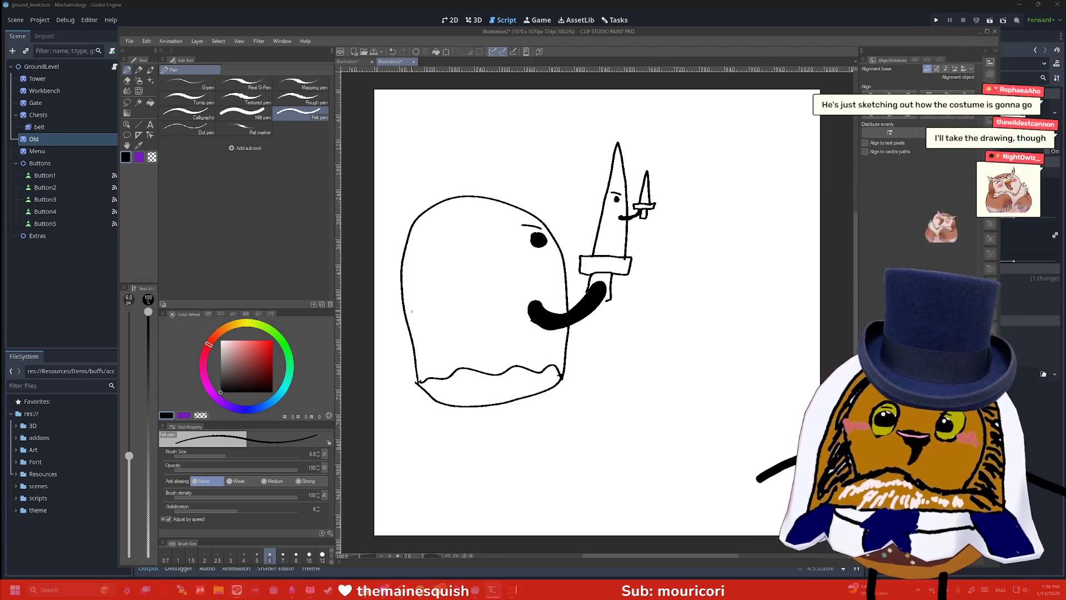
Draw a U-shaped curve below the ghost and fill both legs solid black
mouse_move(445, 404)
left_mouse_down()
mouse_move(468, 432)
mouse_move(466, 406)
mouse_move(498, 428)
mouse_move(525, 414)
mouse_move(516, 391)
left_mouse_up()
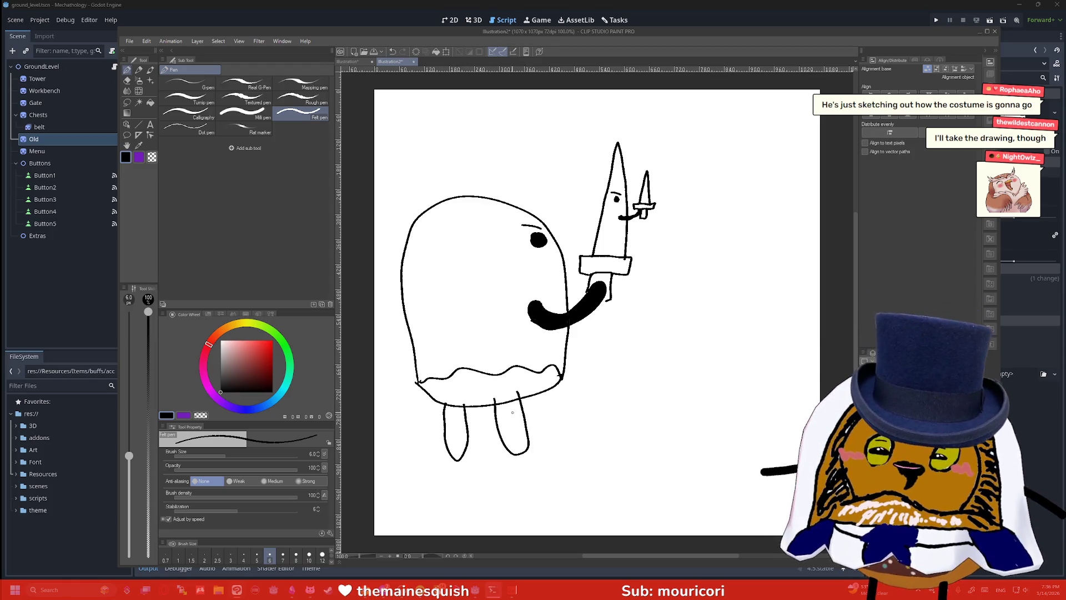
key("g")
left_click(506, 410)
key("p")
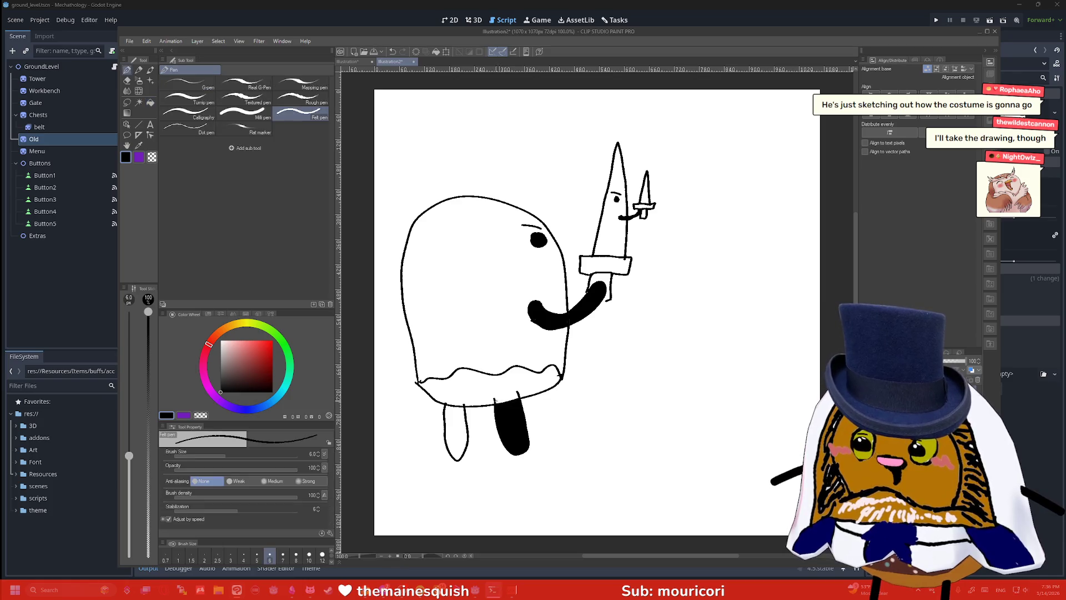
left_click_drag(494, 398, 517, 391)
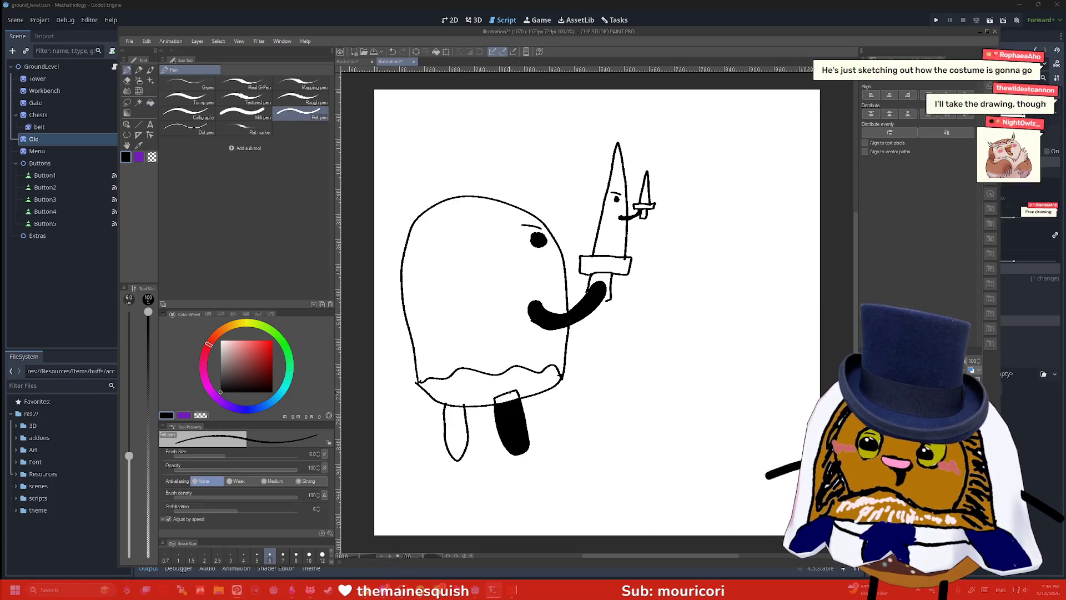
key("g")
left_click(506, 397)
left_click(458, 417)
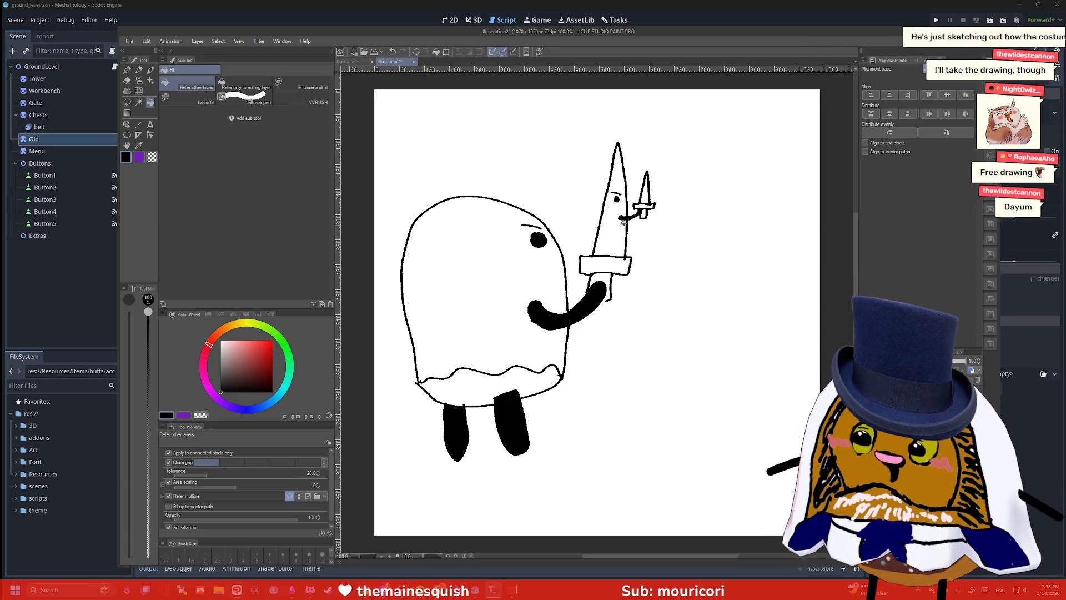
key("p")
Draw a small mouth beside the ghost's eye and capture a screenshot of the drawing
left_click_drag(546, 257, 561, 256)
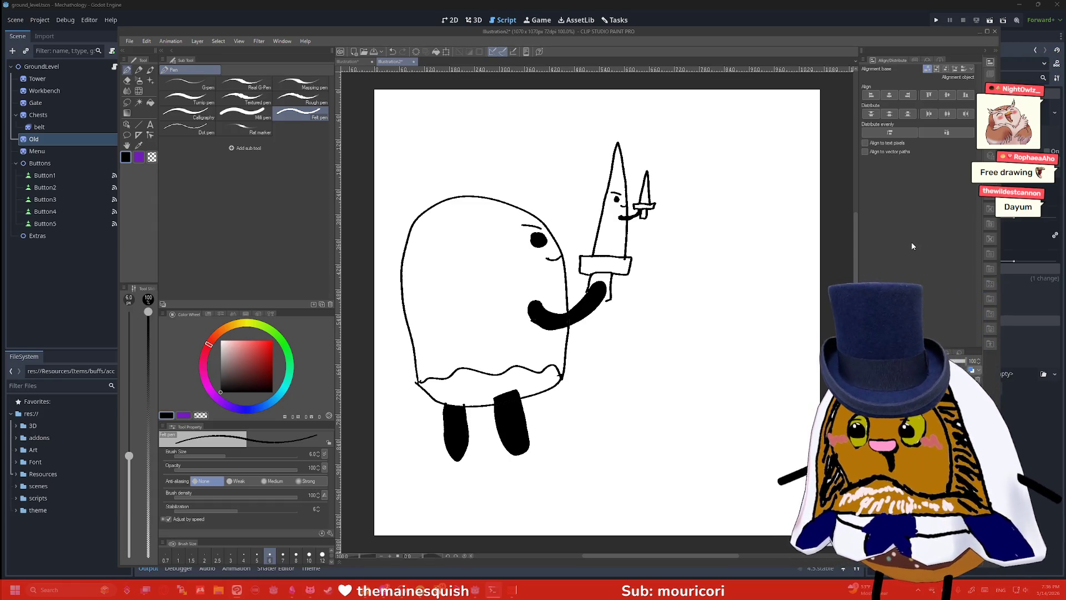
key("super+shift+s")
left_click_drag(378, 119, 729, 444)
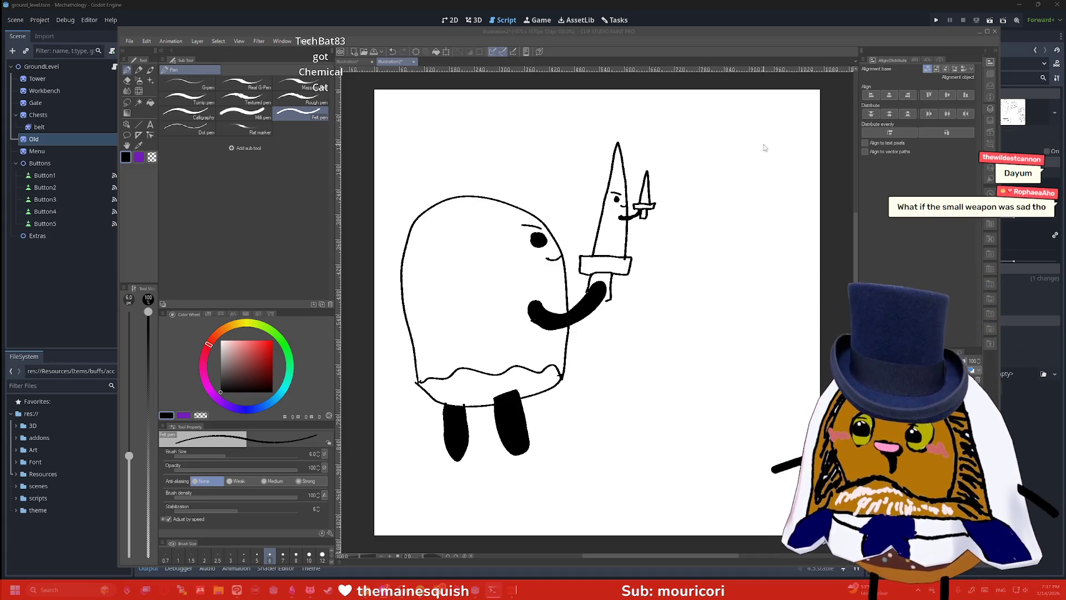
With a thinner pen, give the small dagger two dot eyes and a mouth
scroll(669, 165, "up", 1)
scroll(670, 165, "up", 8)
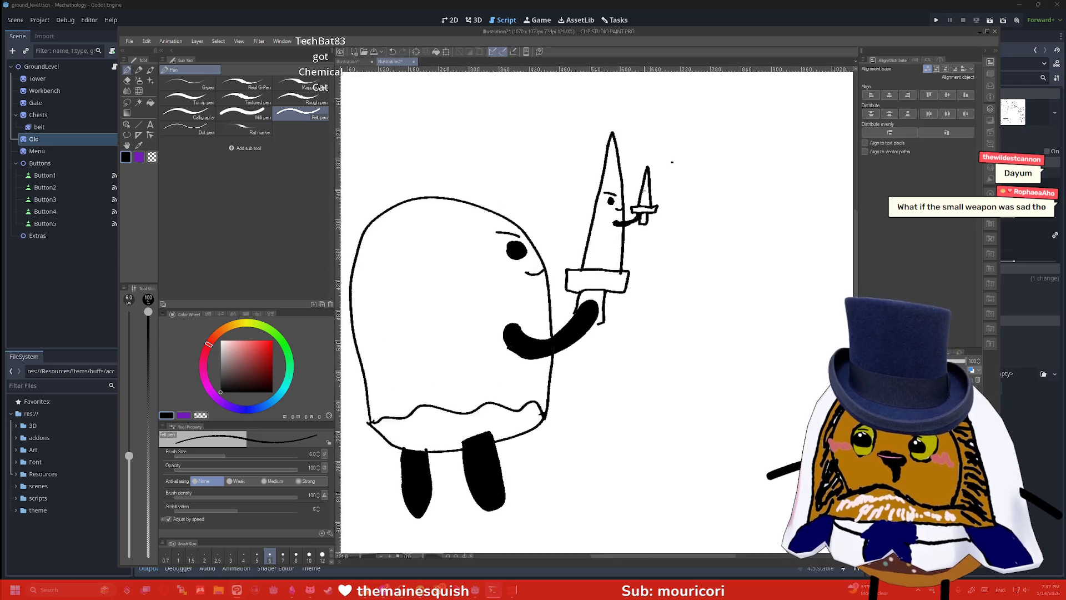
key("bracketleft")
key("bracketleft")
key("bracketleft")
left_click(648, 198)
left_click(641, 193)
left_click_drag(651, 211, 661, 207)
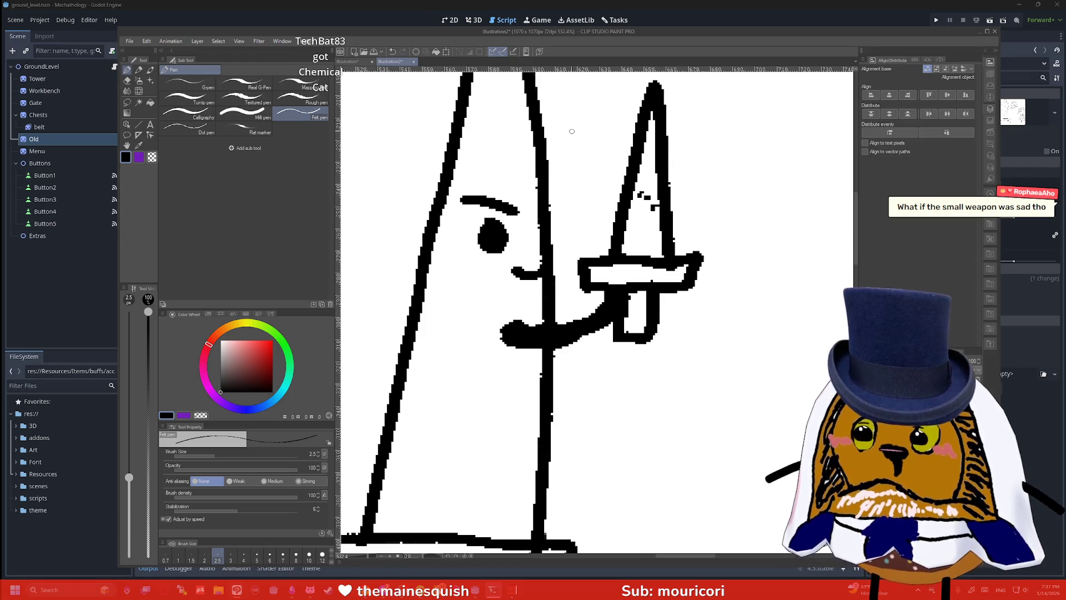
Erase the stray dot beside the dagger, then quit Clip Studio Paint discarding changes
scroll(572, 131, "down", 8)
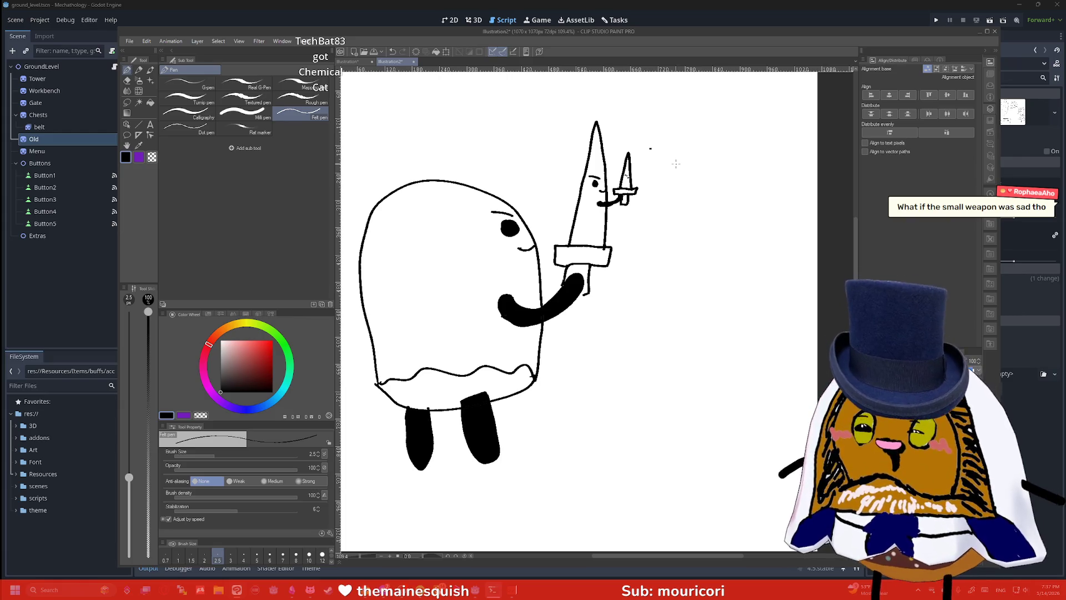
key("e")
left_click(650, 148)
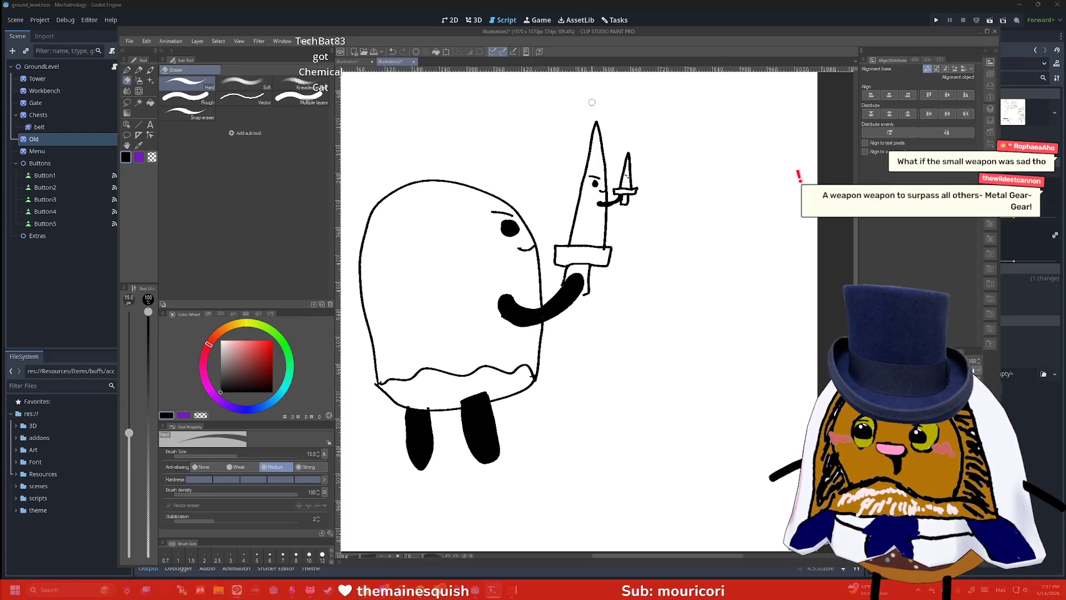
key("p")
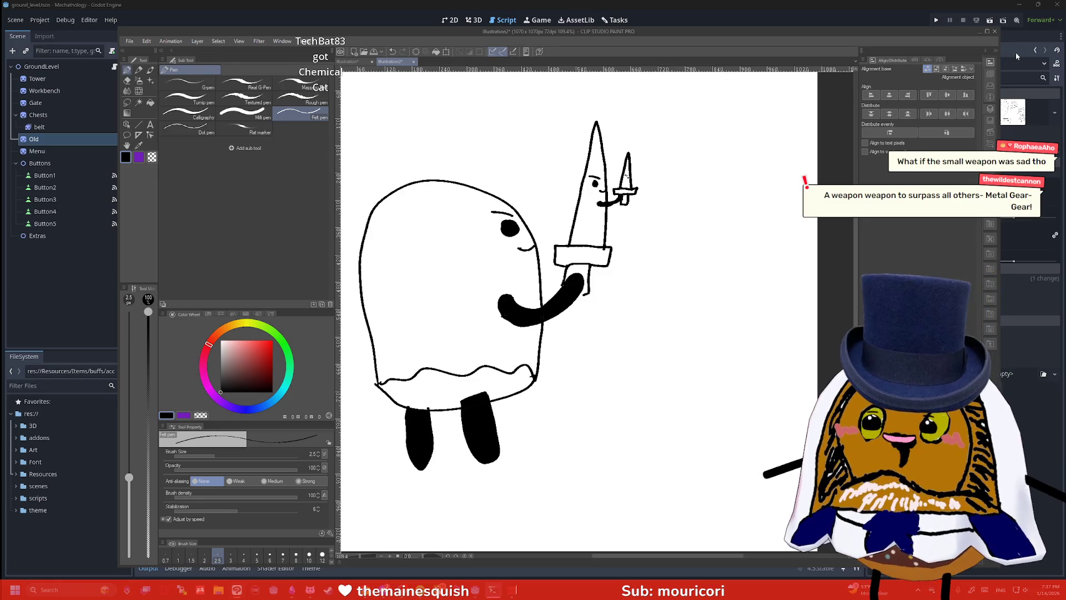
left_click(995, 32)
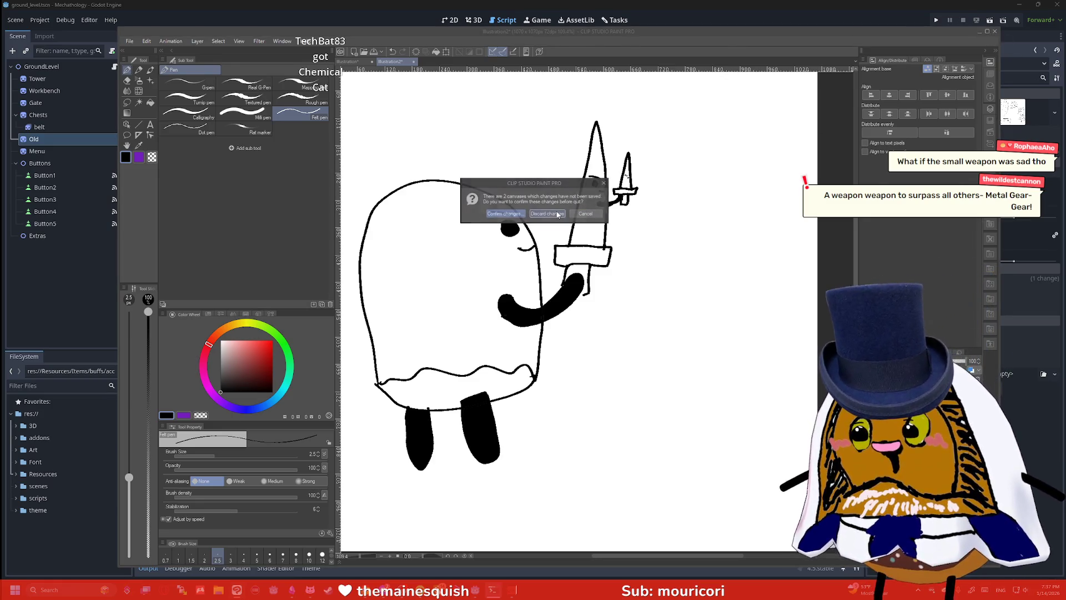
left_click(547, 213)
Fold the workbench_options array on line 50 of base.gd
left_click(593, 233)
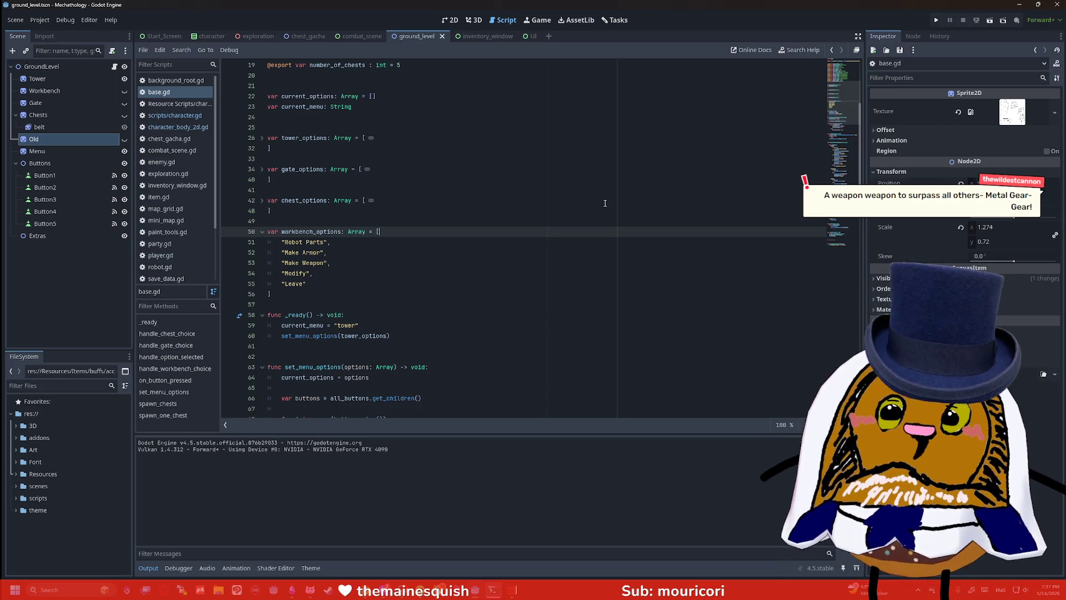
left_click(260, 232)
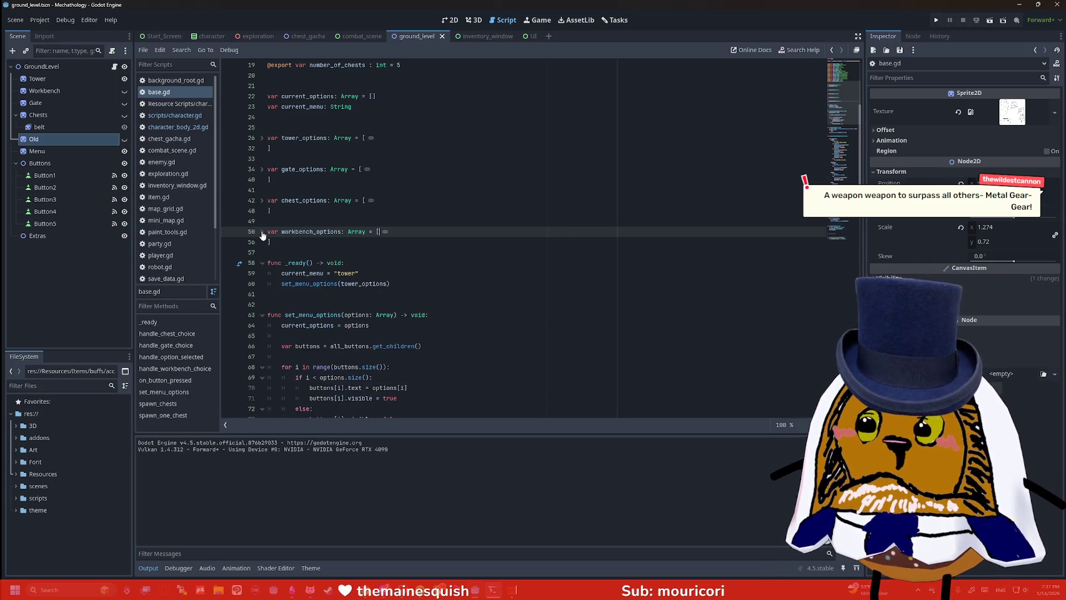
left_click(321, 240)
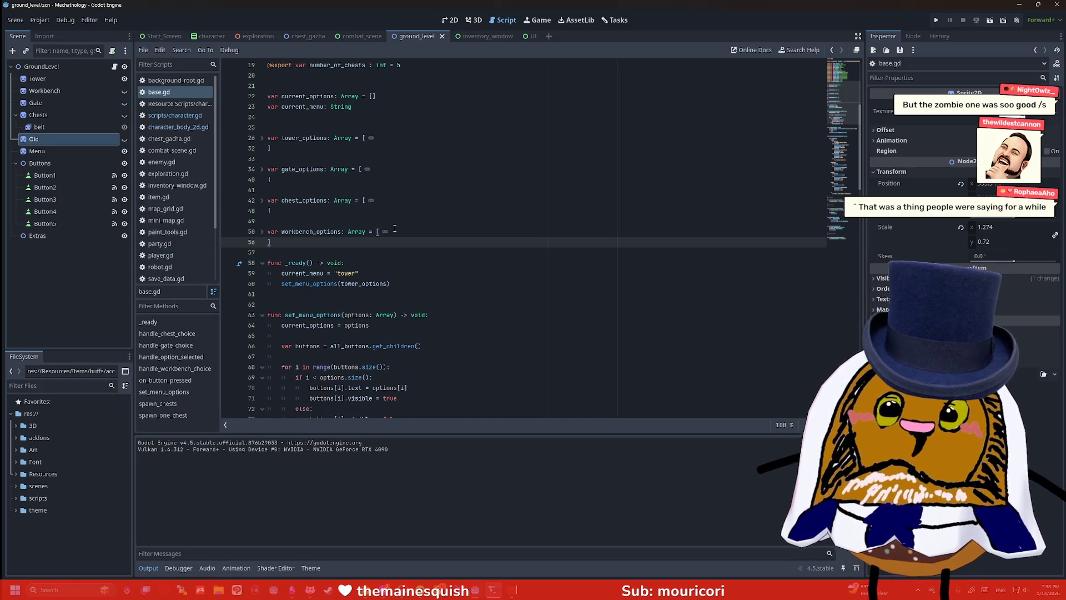
key("Up")
key("Up")
Playtest the game, enter the Workbench, choose Make Armor, then launch Clip Studio Paint
left_click(1003, 20)
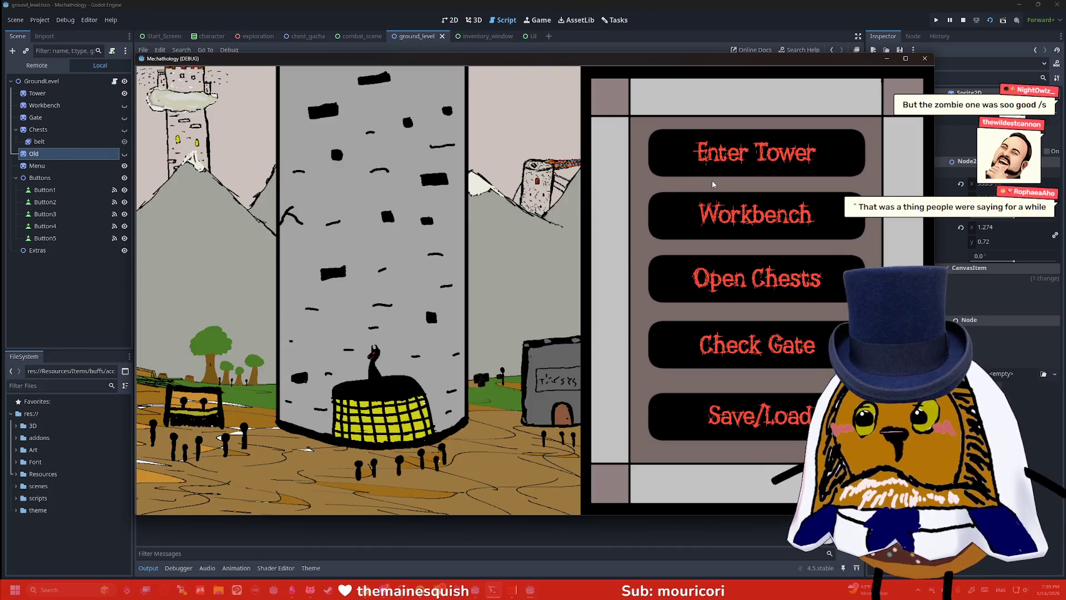
left_click(756, 222)
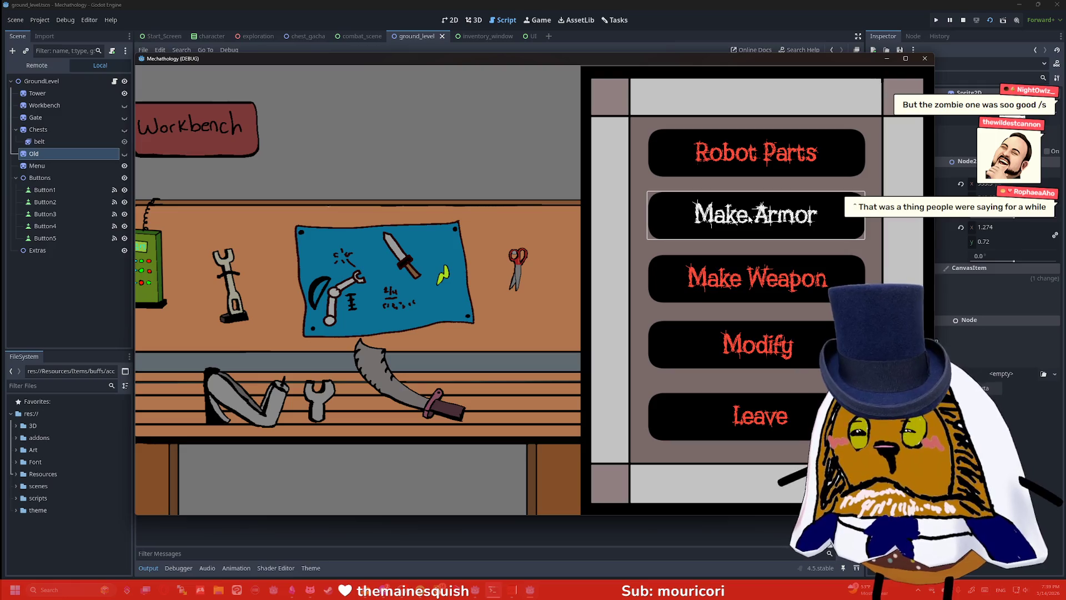
left_click(775, 231)
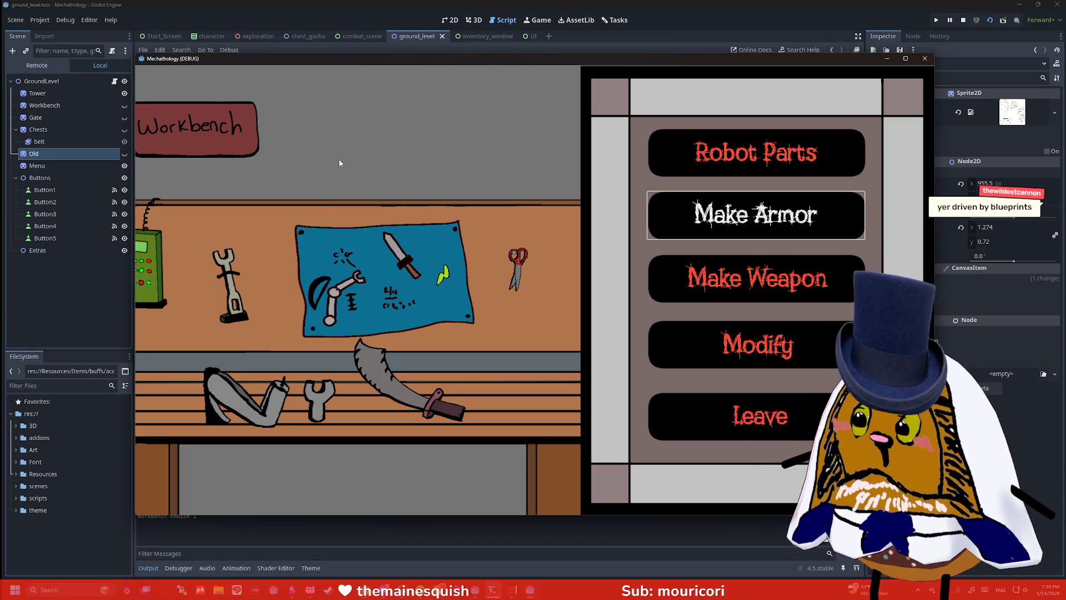
left_click(237, 590)
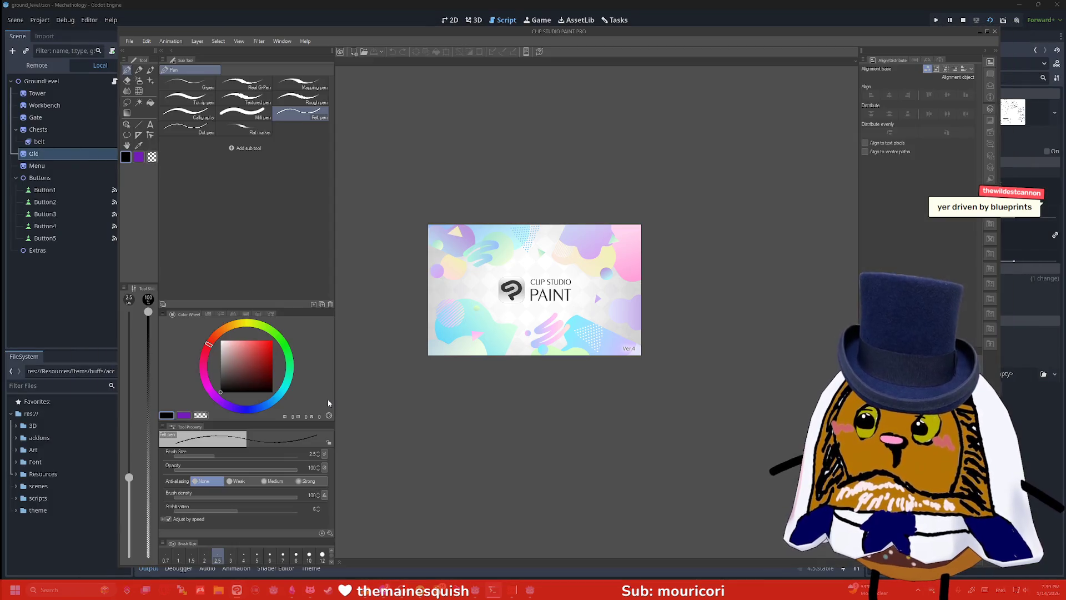
Create a new 1070x1070 canvas and sketch a large frame with a narrow marked side strip
key("Return")
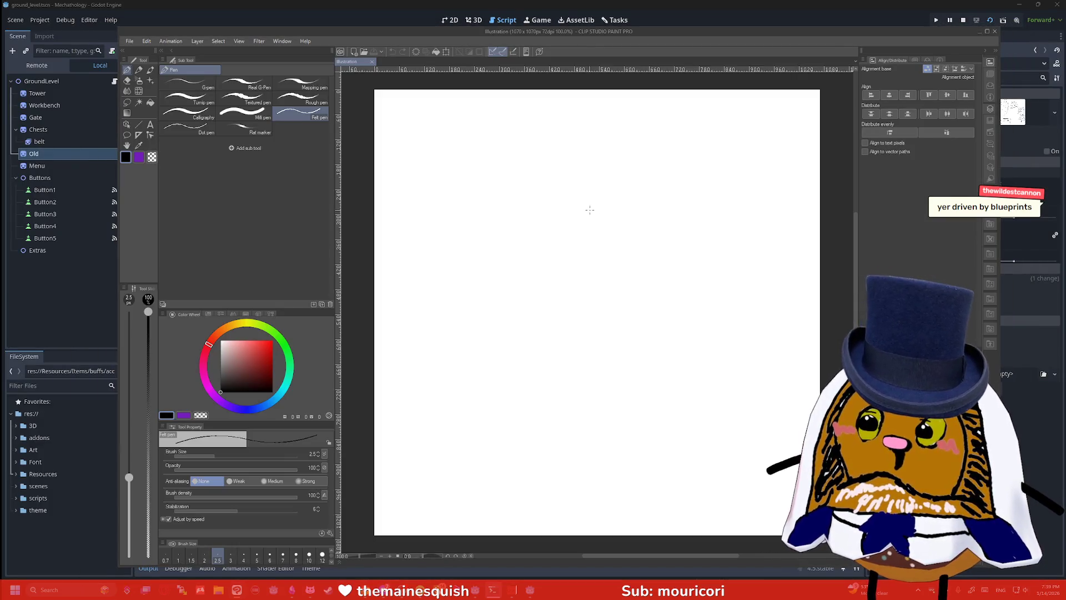
mouse_move(780, 160)
left_mouse_down()
mouse_move(789, 416)
mouse_move(425, 269)
mouse_move(819, 150)
left_mouse_up()
mouse_move(706, 171)
left_mouse_down()
mouse_move(739, 358)
mouse_move(761, 272)
mouse_move(710, 135)
mouse_move(723, 207)
mouse_move(718, 189)
left_mouse_up()
left_click_drag(744, 236, 722, 251)
mouse_move(762, 321)
left_mouse_down()
mouse_move(752, 347)
mouse_move(780, 381)
mouse_move(508, 395)
mouse_move(480, 240)
mouse_move(672, 172)
mouse_move(725, 392)
left_mouse_up()
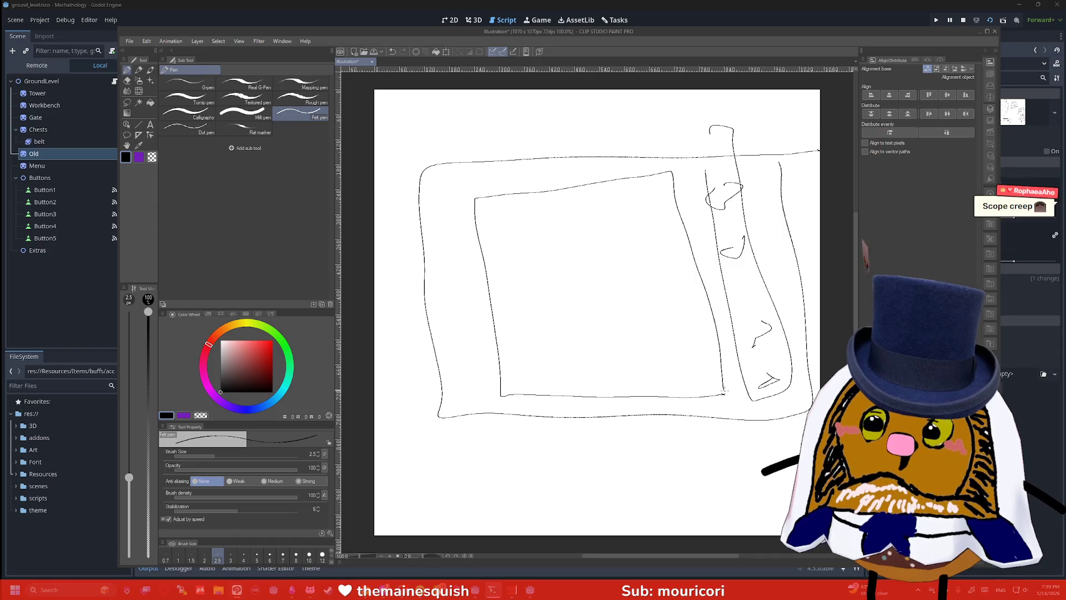
Sketch the 3×5 grid of small boxes inside the frame and a downward arrow above it
mouse_move(488, 211)
left_mouse_down()
mouse_move(488, 225)
mouse_move(524, 225)
mouse_move(522, 208)
mouse_move(490, 210)
mouse_move(528, 256)
mouse_move(497, 241)
left_mouse_up()
mouse_move(505, 274)
left_mouse_down()
mouse_move(501, 282)
mouse_move(506, 274)
left_mouse_up()
mouse_move(515, 317)
left_mouse_down()
mouse_move(522, 336)
mouse_move(514, 314)
left_mouse_up()
mouse_move(557, 212)
left_mouse_down()
mouse_move(558, 221)
mouse_move(560, 212)
left_mouse_up()
mouse_move(563, 249)
left_mouse_down()
mouse_move(603, 290)
mouse_move(567, 278)
mouse_move(616, 321)
mouse_move(583, 311)
left_mouse_up()
mouse_move(525, 359)
left_mouse_down()
mouse_move(559, 378)
mouse_move(524, 358)
left_mouse_up()
mouse_move(597, 352)
left_mouse_down()
mouse_move(601, 368)
mouse_move(600, 352)
left_mouse_up()
mouse_move(618, 210)
left_mouse_down()
mouse_move(630, 265)
mouse_move(625, 244)
mouse_move(661, 292)
mouse_move(633, 280)
mouse_move(682, 319)
mouse_move(643, 310)
mouse_move(694, 361)
mouse_move(655, 342)
left_mouse_up()
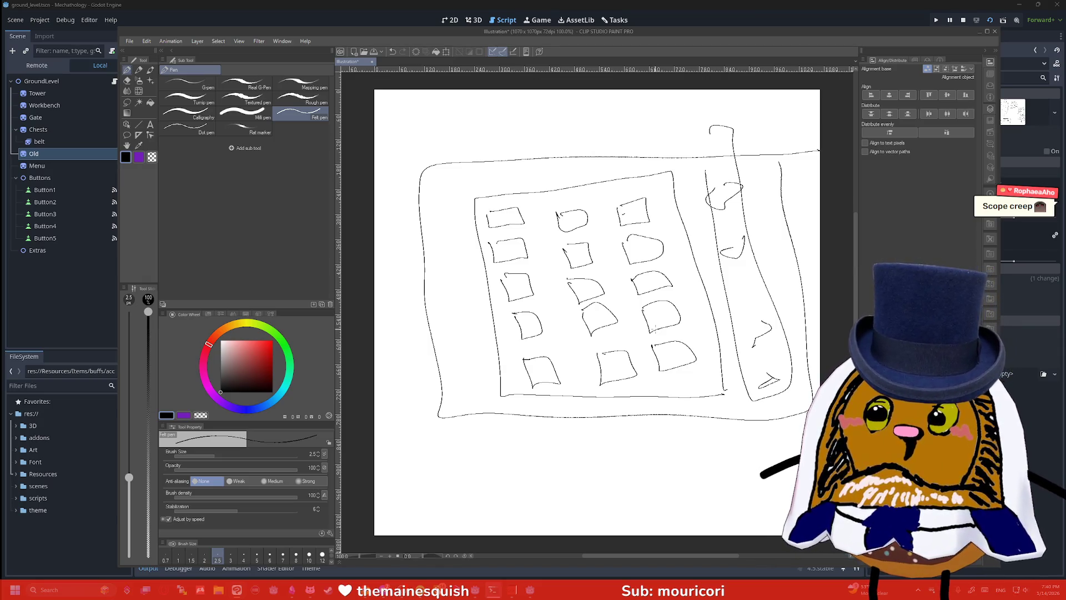
left_click_drag(496, 170, 498, 198)
mouse_move(491, 190)
left_mouse_down()
mouse_move(498, 197)
mouse_move(506, 189)
left_mouse_up()
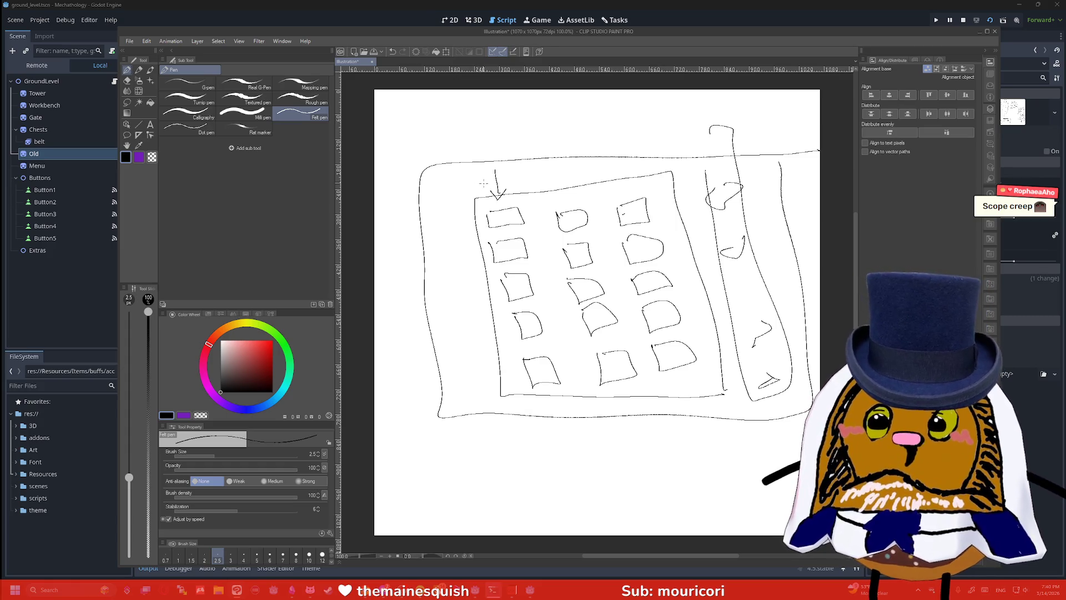
Enlarge the Felt pen to size 6 and retrace the grid's small boxes boldly
key("bracketright")
key("bracketright")
key("bracketright")
mouse_move(487, 210)
left_mouse_down()
mouse_move(488, 224)
mouse_move(526, 222)
mouse_move(487, 210)
mouse_move(533, 254)
mouse_move(508, 303)
mouse_move(536, 296)
left_mouse_up()
mouse_move(535, 293)
left_mouse_down()
mouse_move(502, 276)
mouse_move(516, 280)
mouse_move(522, 342)
left_mouse_up()
mouse_move(522, 342)
left_mouse_down()
mouse_move(547, 331)
mouse_move(518, 310)
mouse_move(529, 386)
mouse_move(528, 360)
left_mouse_up()
mouse_move(599, 356)
left_mouse_down()
mouse_move(634, 375)
mouse_move(599, 351)
left_mouse_up()
mouse_move(583, 310)
left_mouse_down()
mouse_move(591, 332)
mouse_move(623, 320)
left_mouse_up()
mouse_move(622, 318)
left_mouse_down()
mouse_move(586, 307)
mouse_move(609, 286)
mouse_move(574, 277)
mouse_move(592, 243)
mouse_move(553, 219)
mouse_move(581, 208)
mouse_move(651, 223)
mouse_move(617, 201)
left_mouse_up()
mouse_move(623, 244)
left_mouse_down()
mouse_move(626, 259)
mouse_move(665, 242)
mouse_move(626, 235)
left_mouse_up()
mouse_move(637, 278)
left_mouse_down()
mouse_move(643, 299)
mouse_move(647, 269)
mouse_move(634, 273)
mouse_move(688, 319)
mouse_move(648, 301)
left_mouse_up()
mouse_move(653, 345)
left_mouse_down()
mouse_move(659, 365)
mouse_move(698, 349)
mouse_move(652, 340)
left_mouse_up()
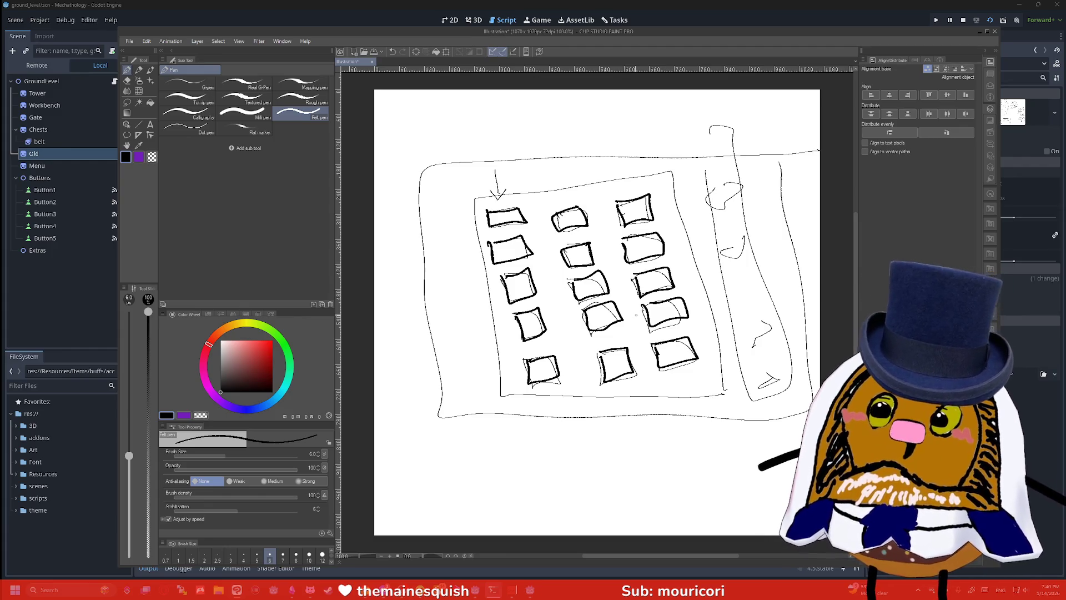
Draw a '<' arrow below the bottom-left box, undoing the stray strokes
mouse_move(523, 389)
left_mouse_down()
mouse_move(498, 396)
mouse_move(495, 386)
mouse_move(510, 388)
left_mouse_up()
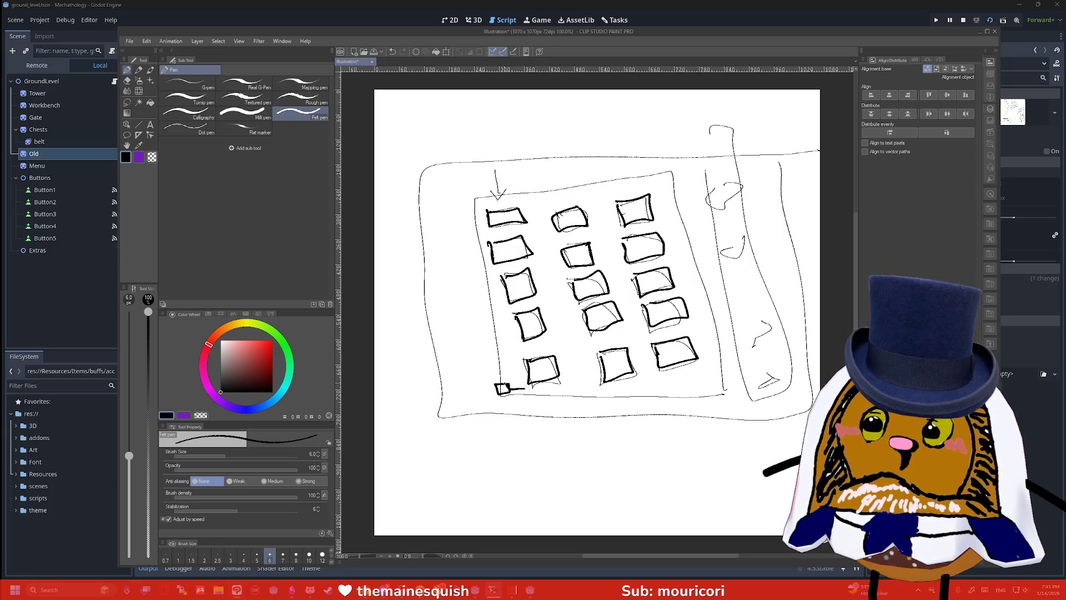
key("ctrl+z")
key("ctrl+z")
key("ctrl+z")
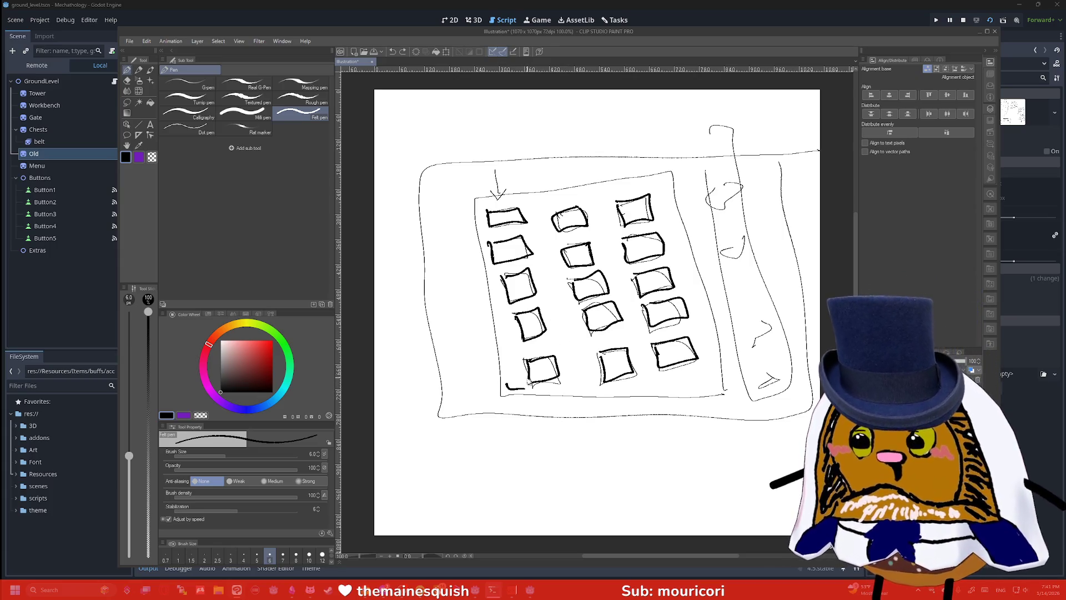
left_click_drag(521, 389, 512, 386)
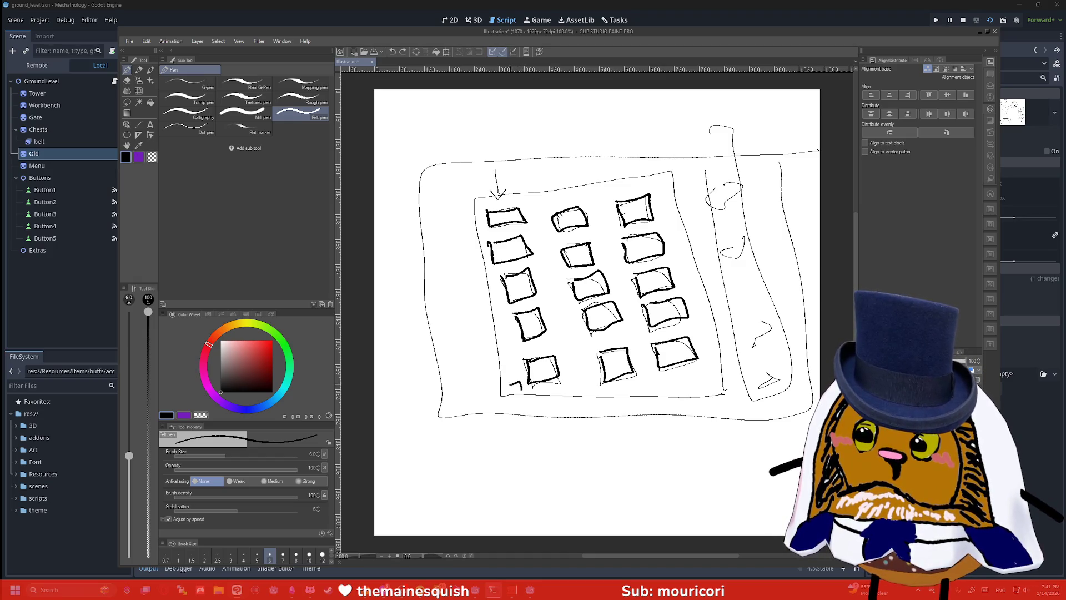
key("ctrl+z")
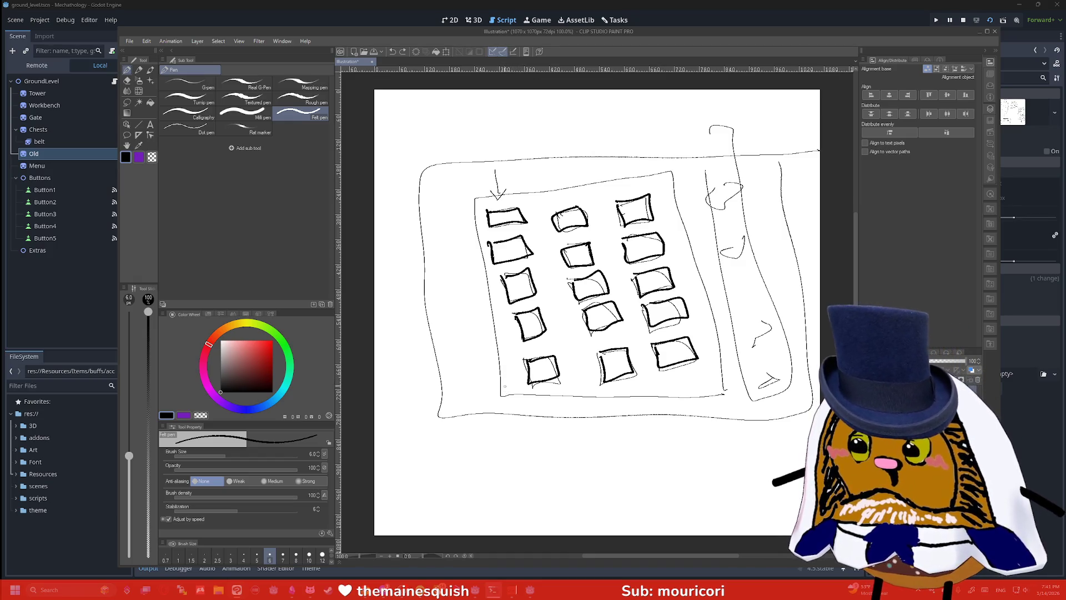
mouse_move(514, 396)
left_mouse_down()
mouse_move(494, 388)
mouse_move(510, 380)
mouse_move(514, 391)
left_mouse_up()
Draw upward arrows beneath the left and right arrows under the slot grid
mouse_move(698, 382)
left_mouse_down()
mouse_move(712, 380)
mouse_move(711, 391)
left_mouse_up()
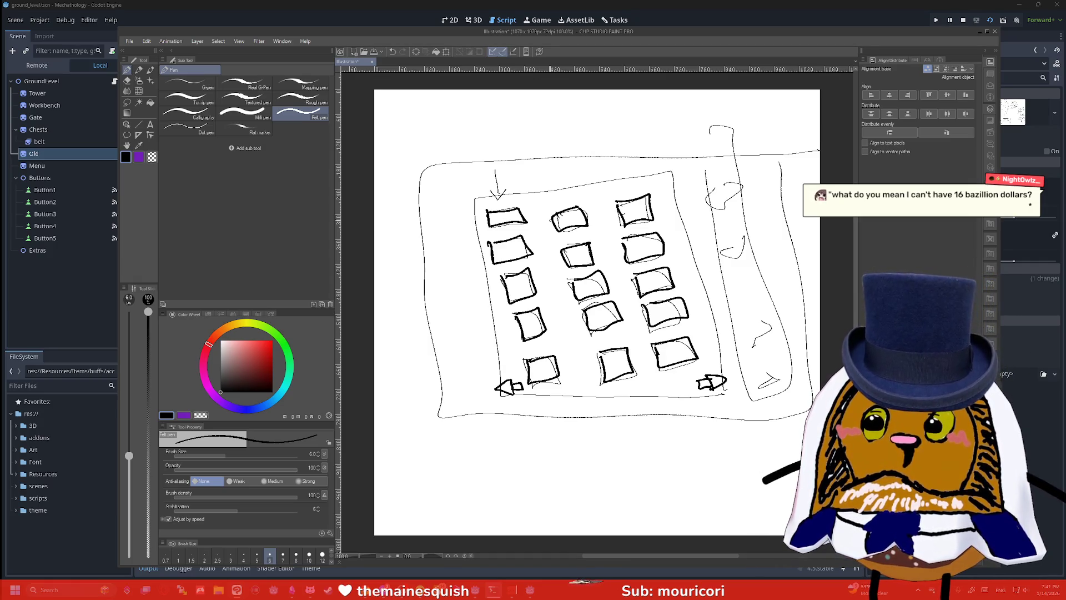
left_click_drag(527, 429, 509, 392)
mouse_move(507, 407)
left_mouse_down()
mouse_move(511, 394)
mouse_move(521, 402)
left_mouse_up()
left_click_drag(715, 427, 711, 395)
left_click_drag(703, 407, 710, 394)
left_click_drag(710, 394, 717, 401)
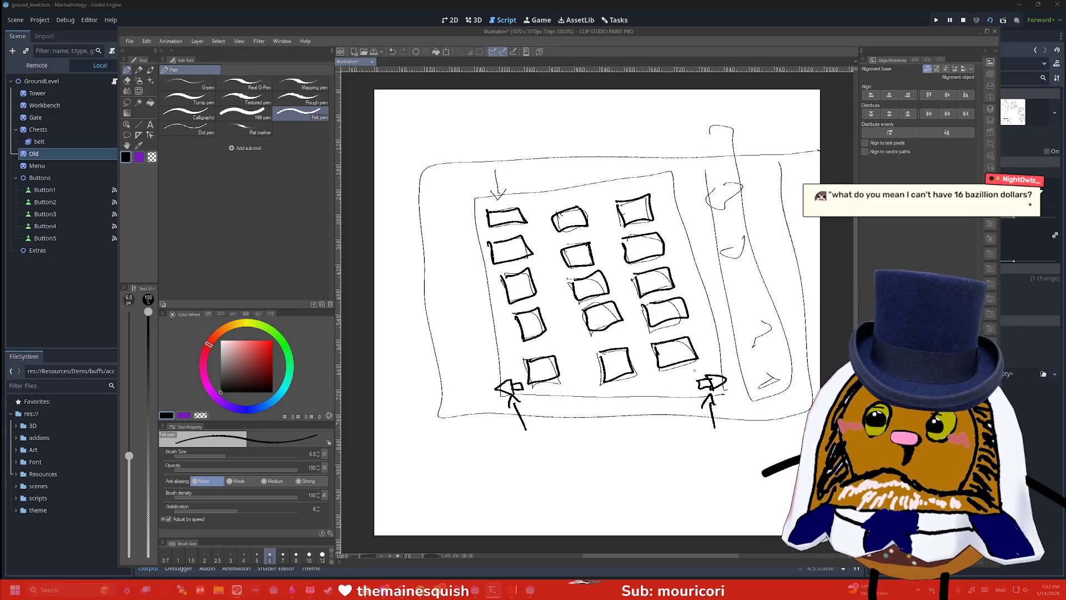
Add a downward arrow at the grid's top and handwrite '5 Recipes' below the sketch
left_click_drag(565, 116, 583, 173)
mouse_move(570, 162)
left_mouse_down()
mouse_move(583, 174)
mouse_move(597, 155)
left_mouse_up()
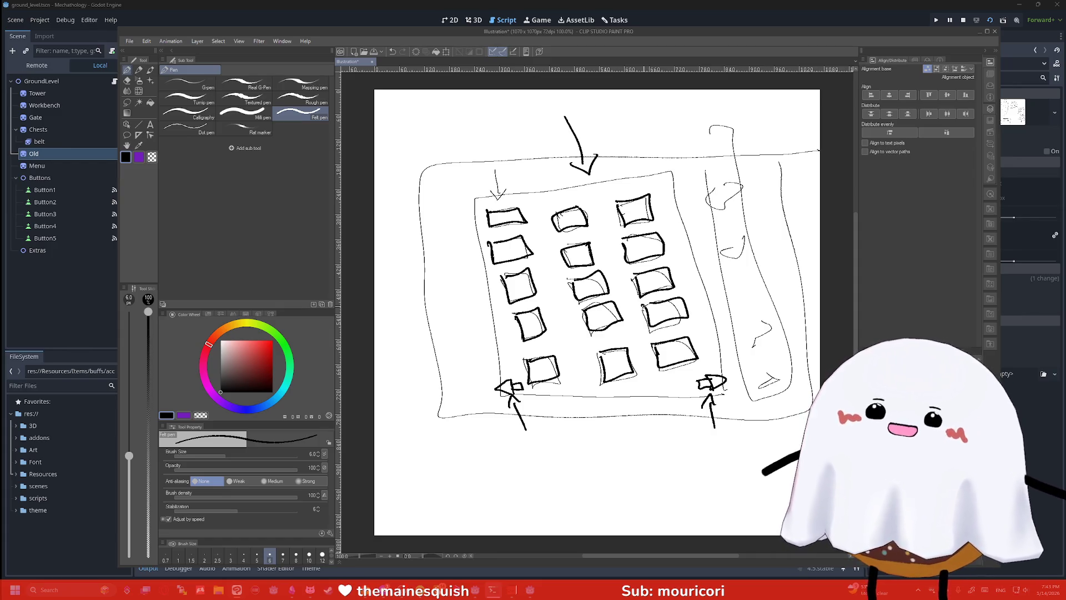
mouse_move(558, 437)
left_mouse_down()
mouse_move(554, 463)
mouse_move(681, 440)
left_mouse_up()
mouse_move(521, 491)
left_mouse_down()
mouse_move(611, 486)
mouse_move(638, 469)
mouse_move(645, 478)
left_mouse_up()
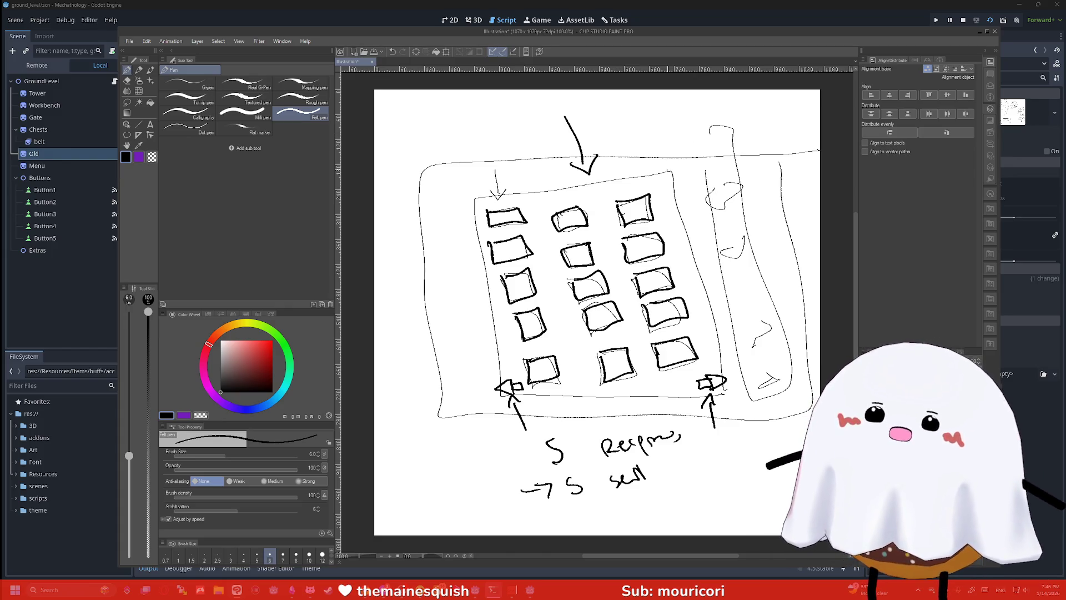
Close the annotated menu mockup window in Clip Studio Paint
left_click(994, 29)
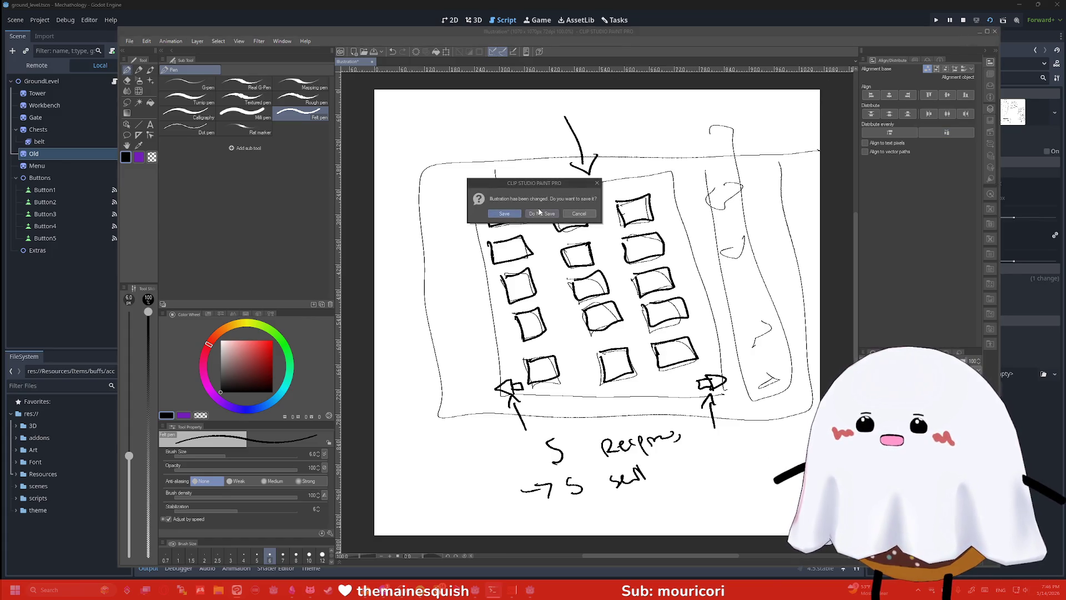
Answer the save prompt, then bring up the Obsidian 'Things that I want to do' note for editing
left_click(538, 219)
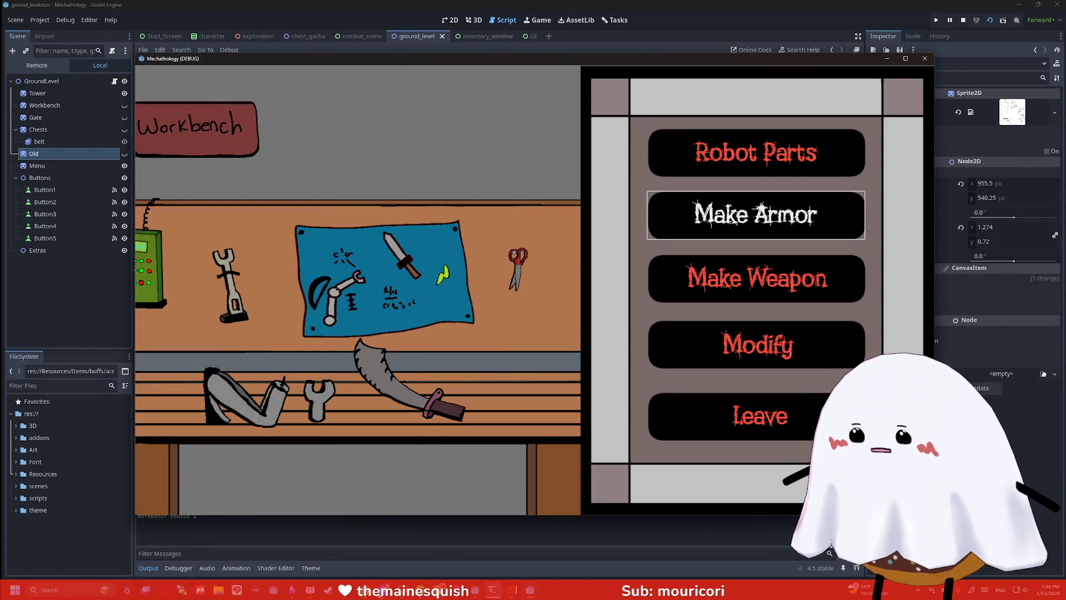
left_click(292, 591)
left_click(588, 230)
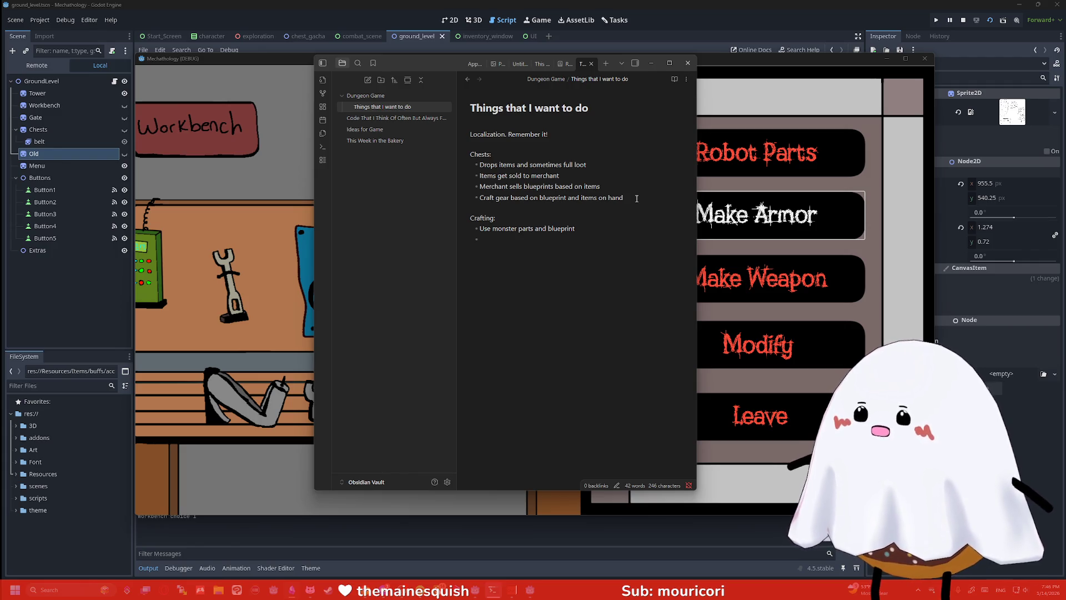
Add an indented sub-bullet 'Chest loot is based on enemy killed' under the loot line
left_click_drag(480, 163, 575, 165)
left_click(573, 165)
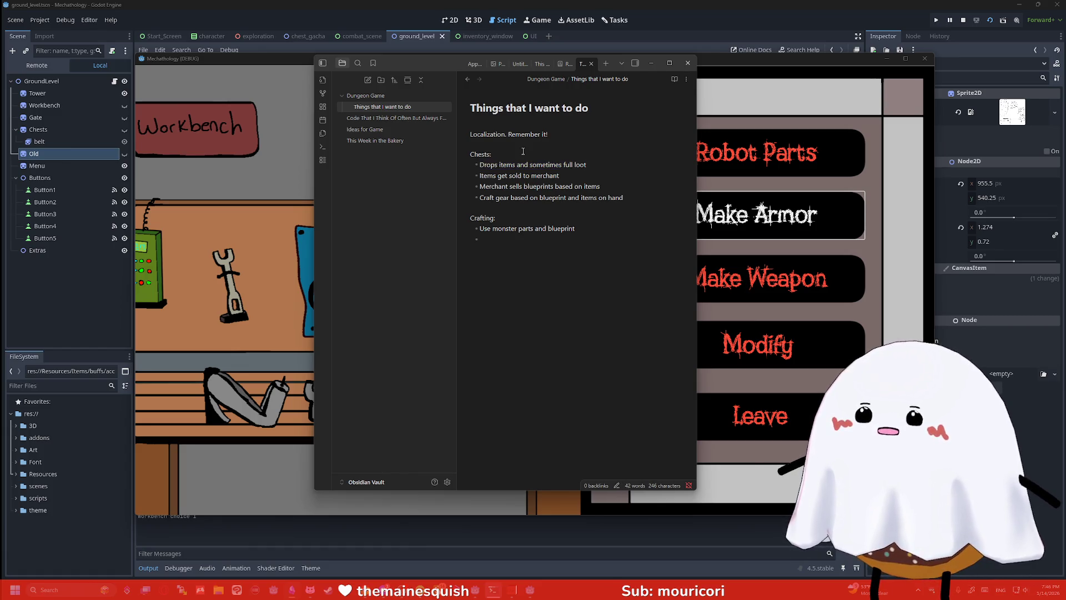
key("Return")
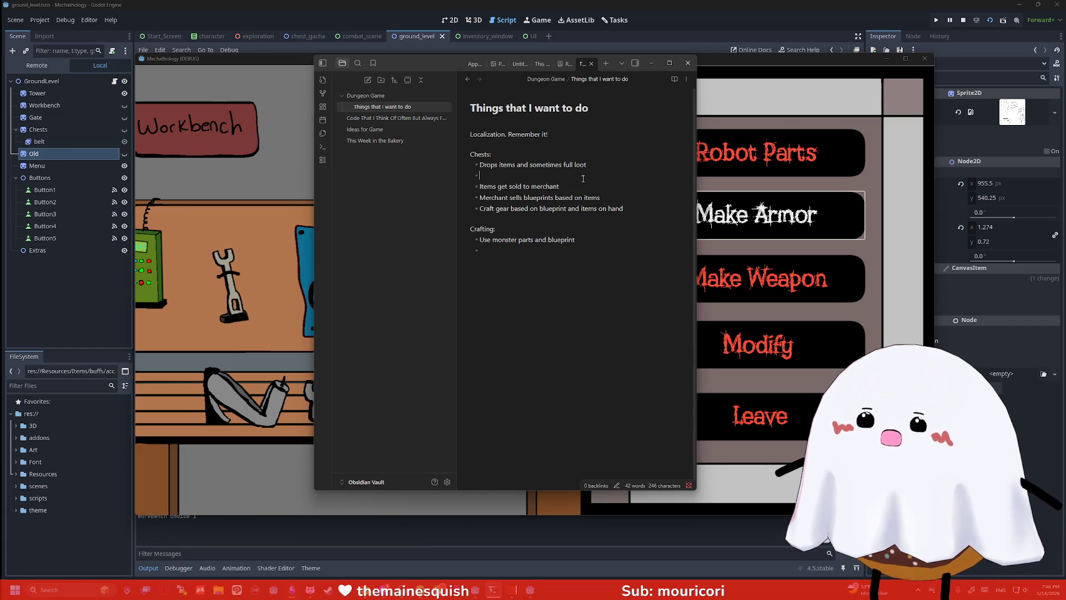
key("Tab")
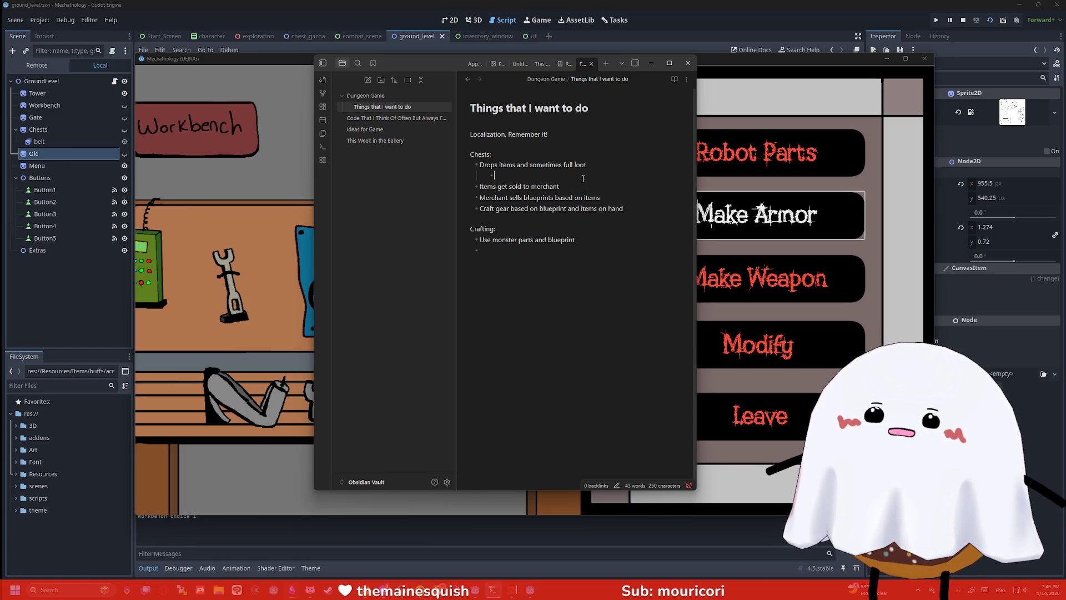
type("M")
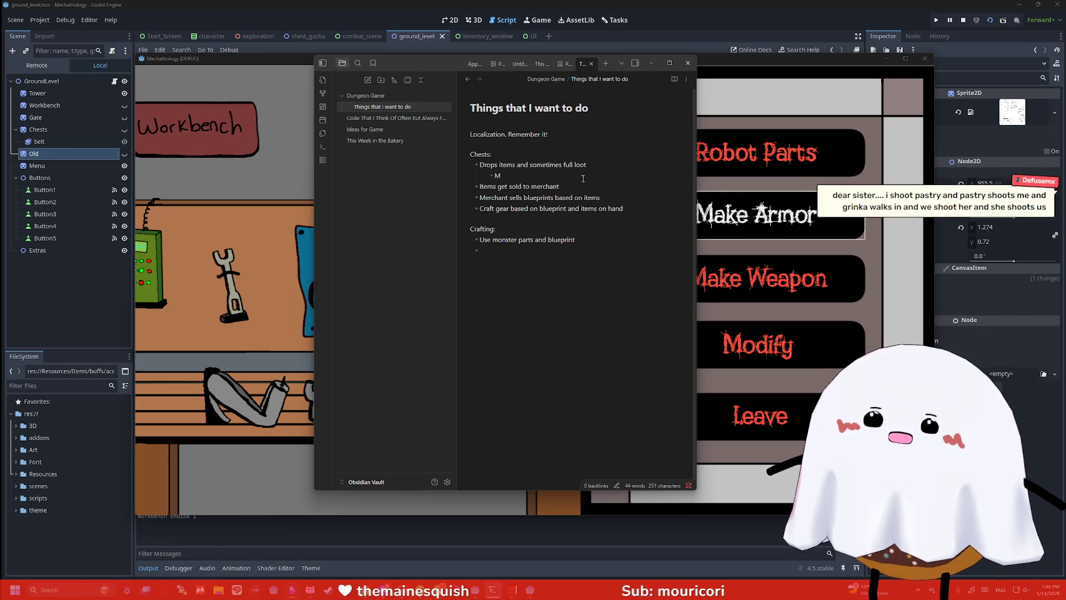
type("Chest lo")
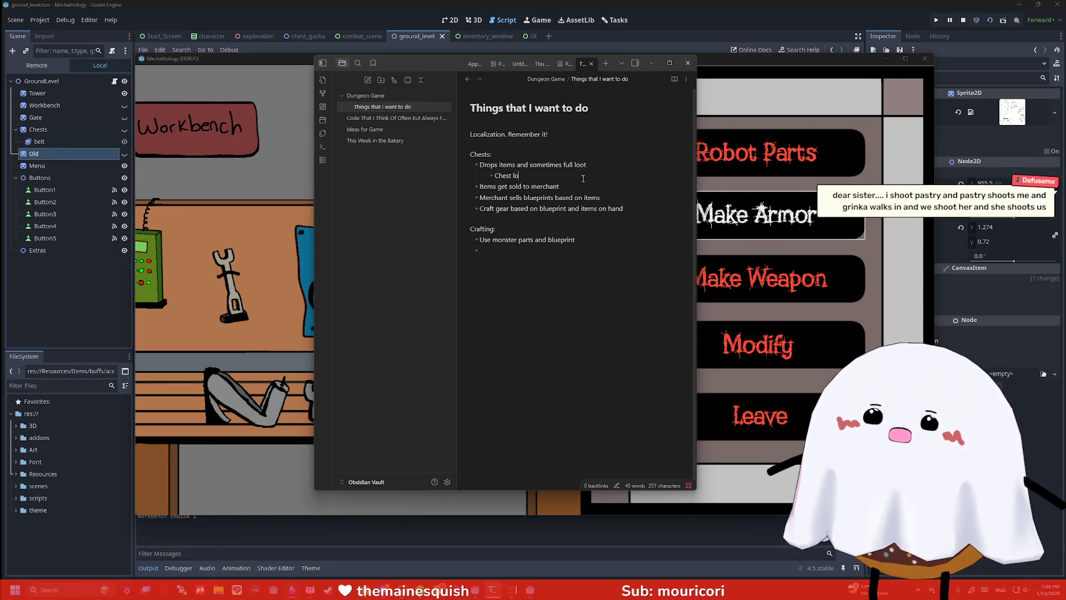
type("ot is based on enem")
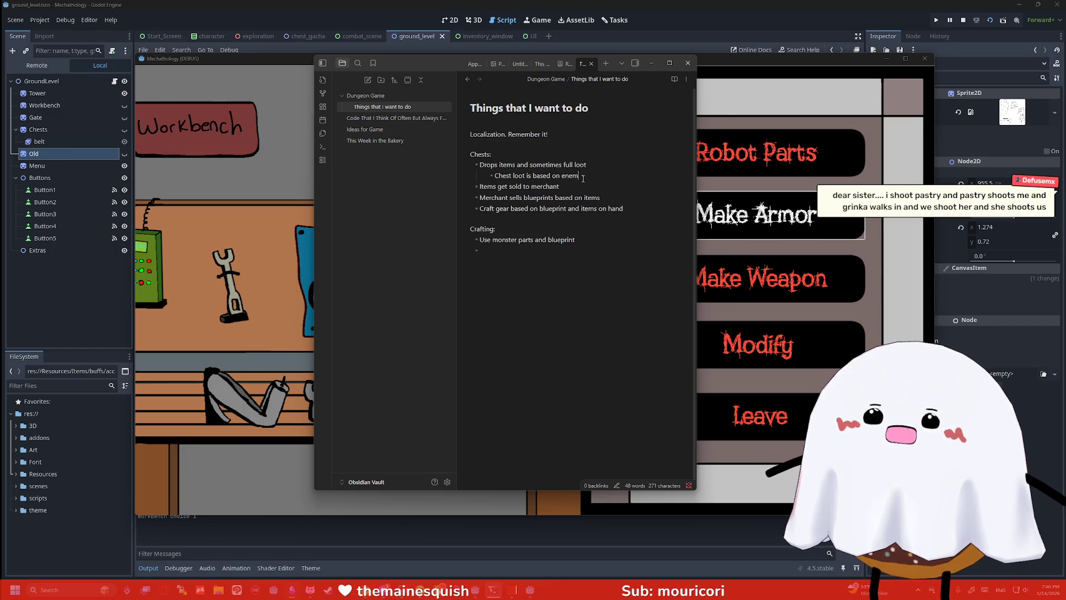
type("y killed")
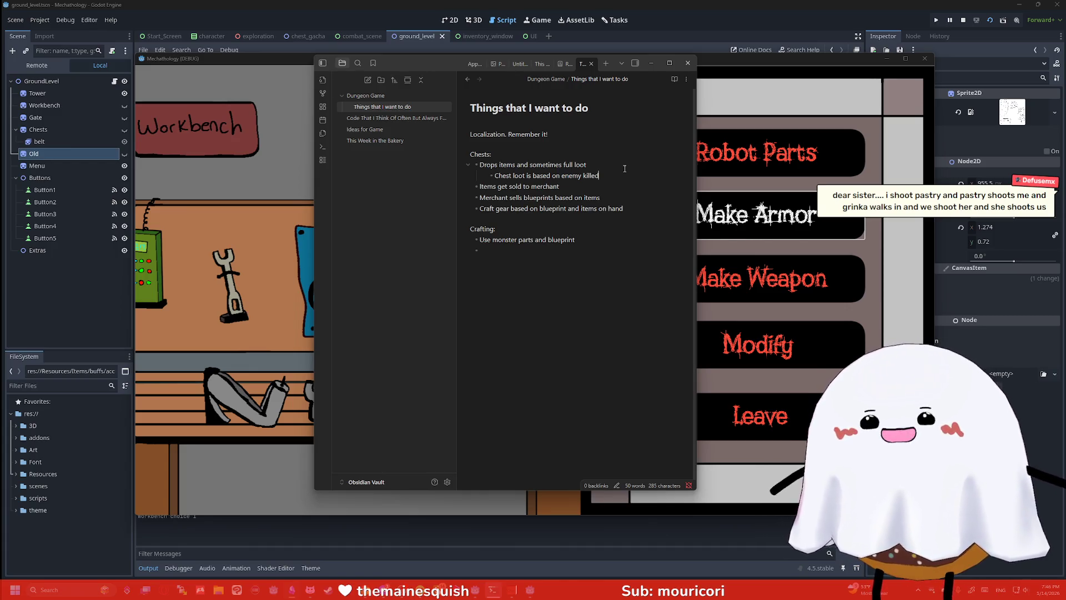
Minimize Obsidian, stop the game, and open the chest_gacha scene in the 2D view
left_click(651, 63)
left_click(887, 59)
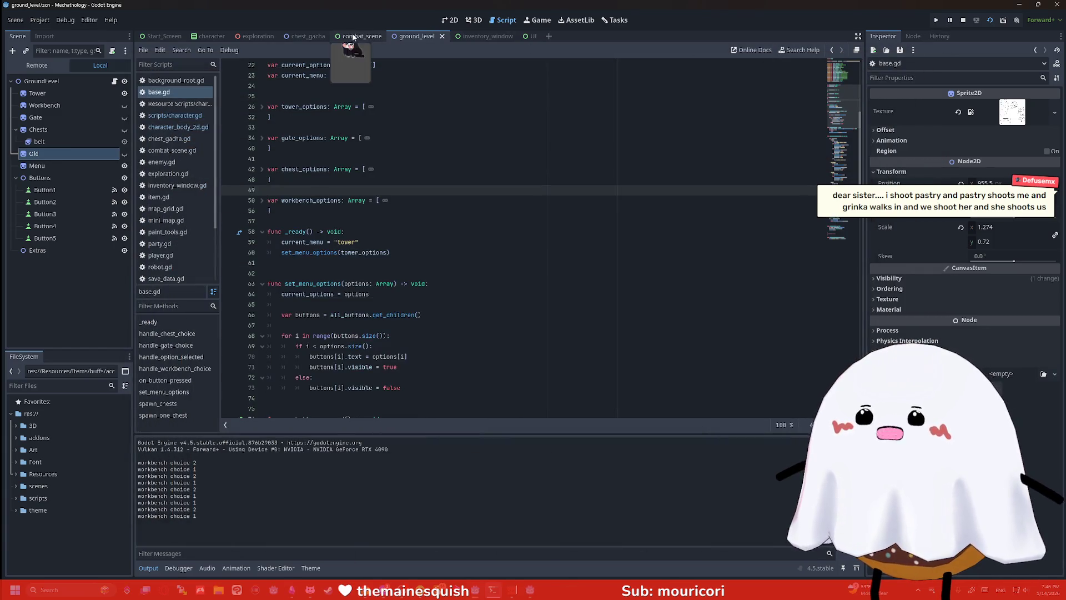
left_click(302, 36)
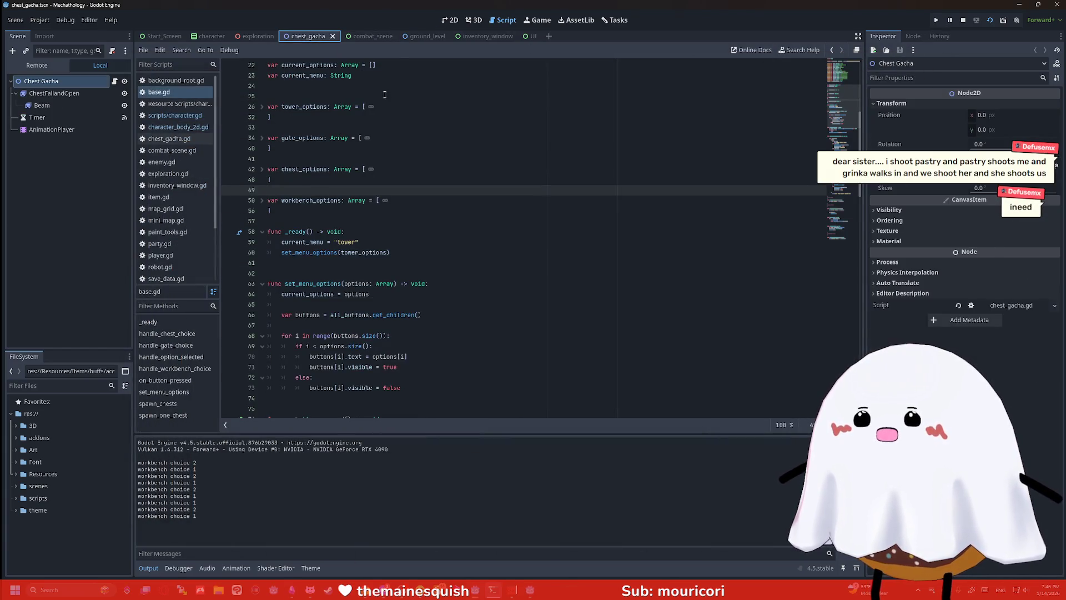
left_click(963, 20)
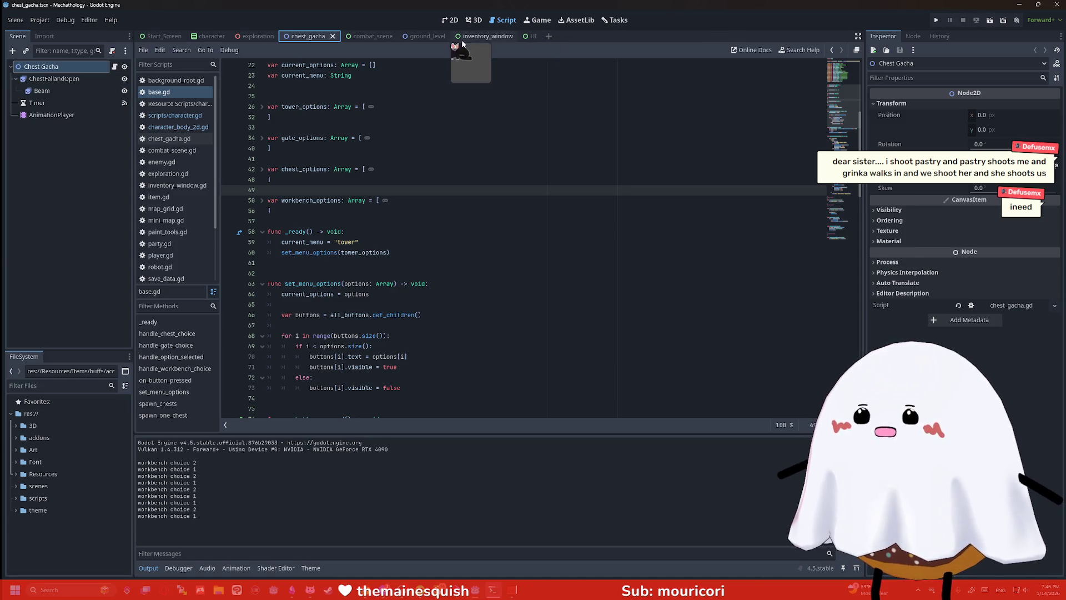
left_click(462, 22)
Select ChestFallandOpen, hide the Beam sprite, and play the FallDown animation
scroll(598, 158, "up", 8)
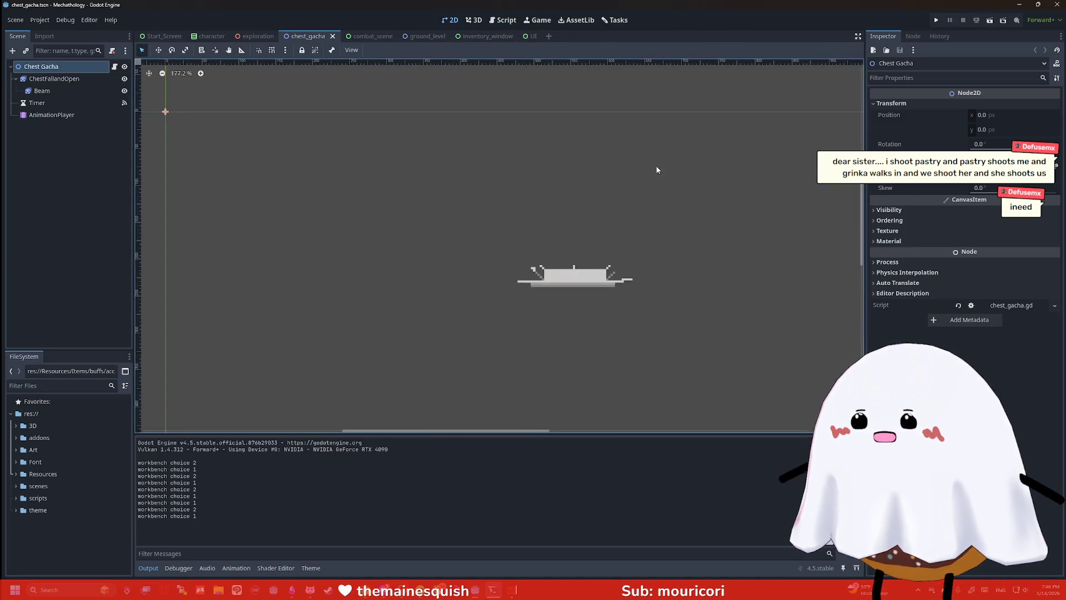
left_click(54, 79)
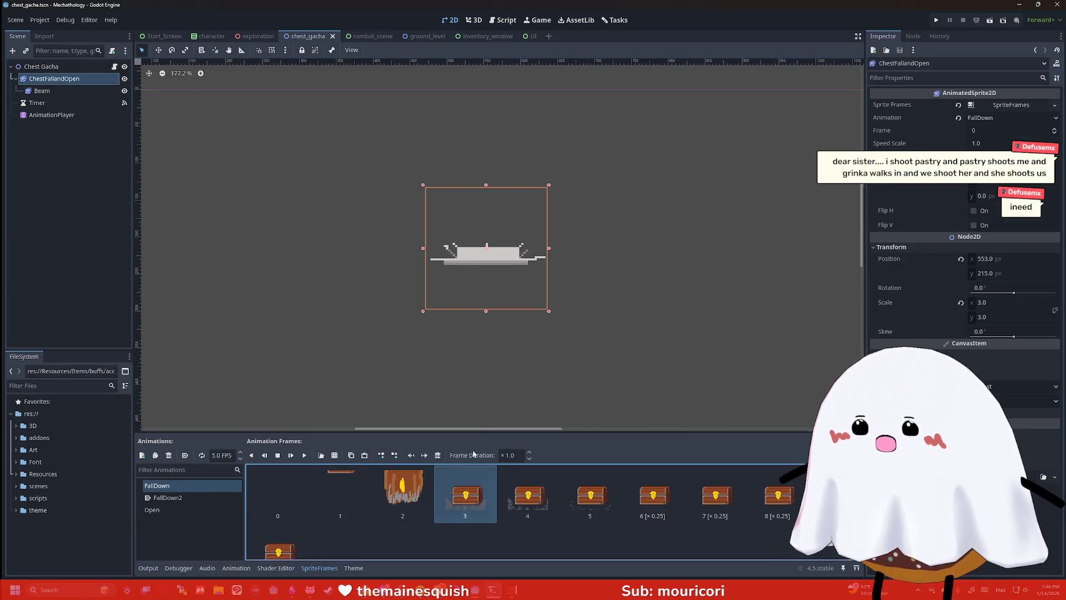
left_click(298, 455)
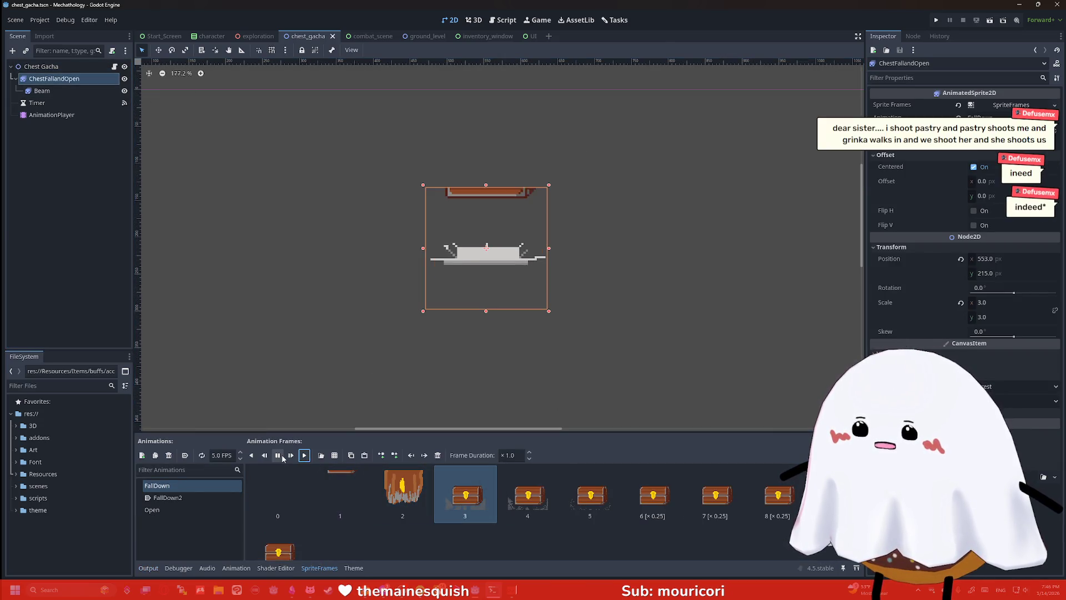
left_click(282, 456)
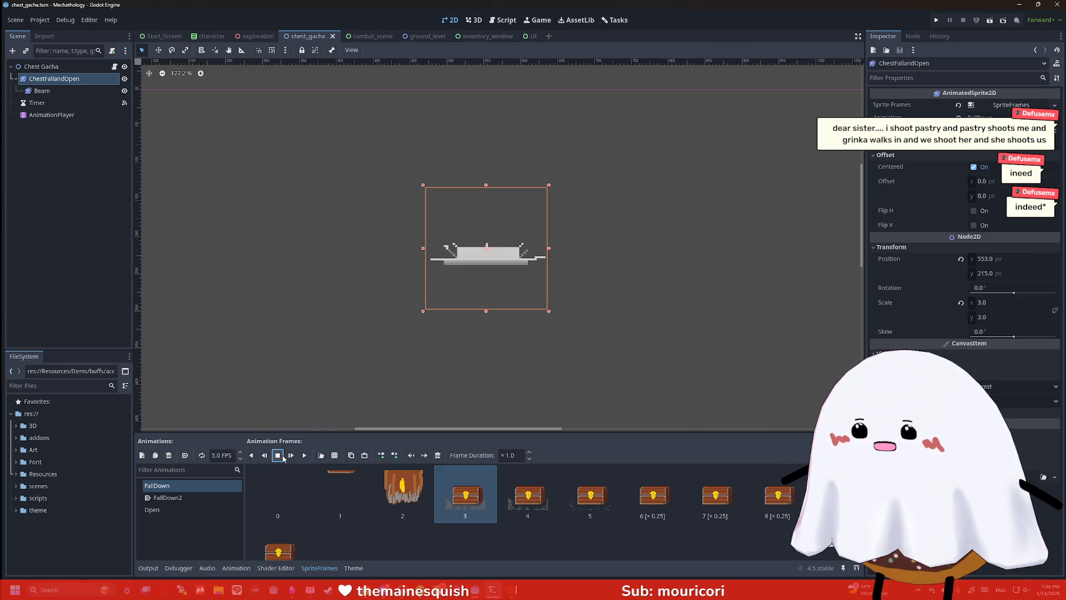
left_click(124, 91)
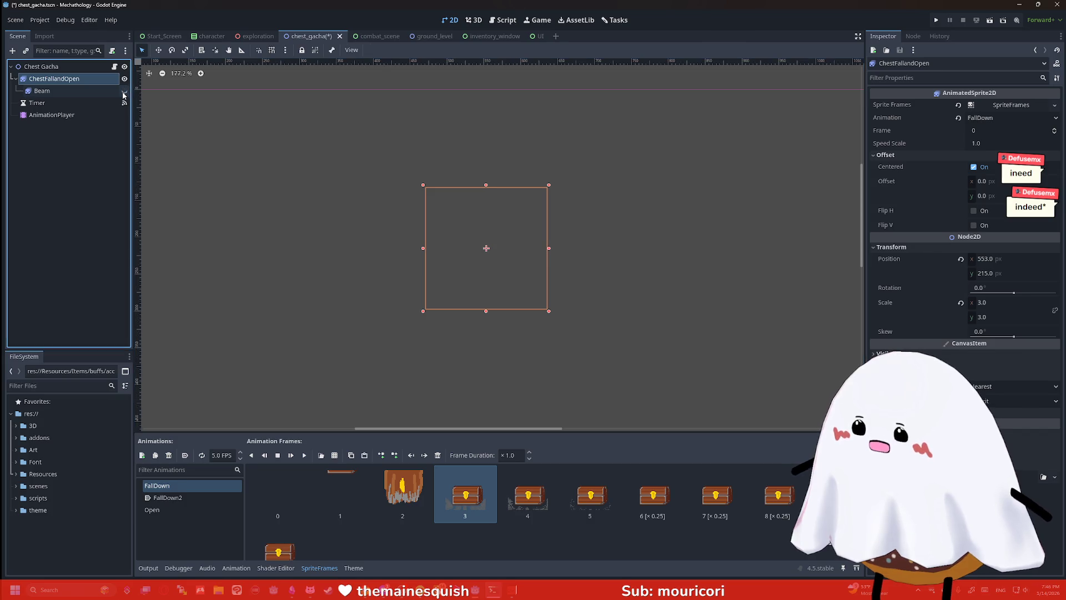
left_click(304, 455)
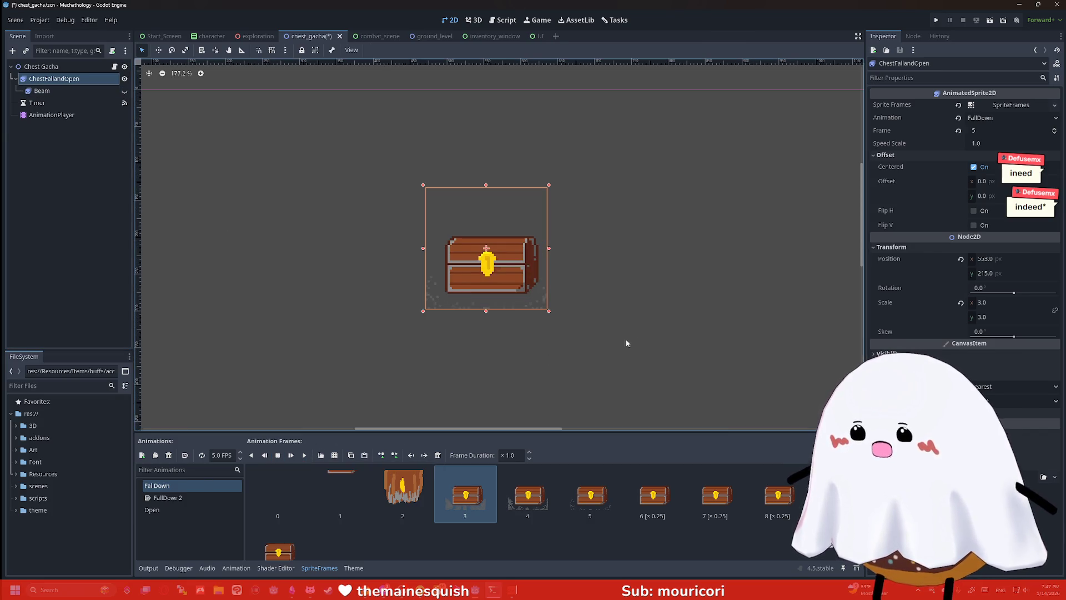
Capture a screenshot region around the closed chest sprite and launch Clip Studio Paint
scroll(439, 307, "up", 2)
scroll(611, 267, "up", 3)
scroll(774, 234, "down", 2)
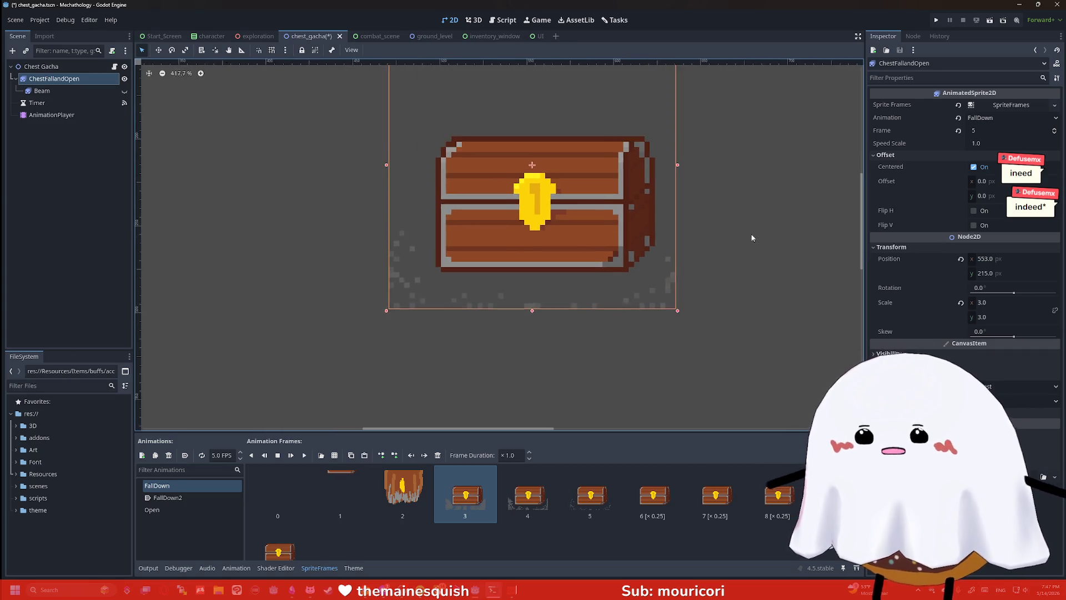
scroll(683, 300, "down", 5)
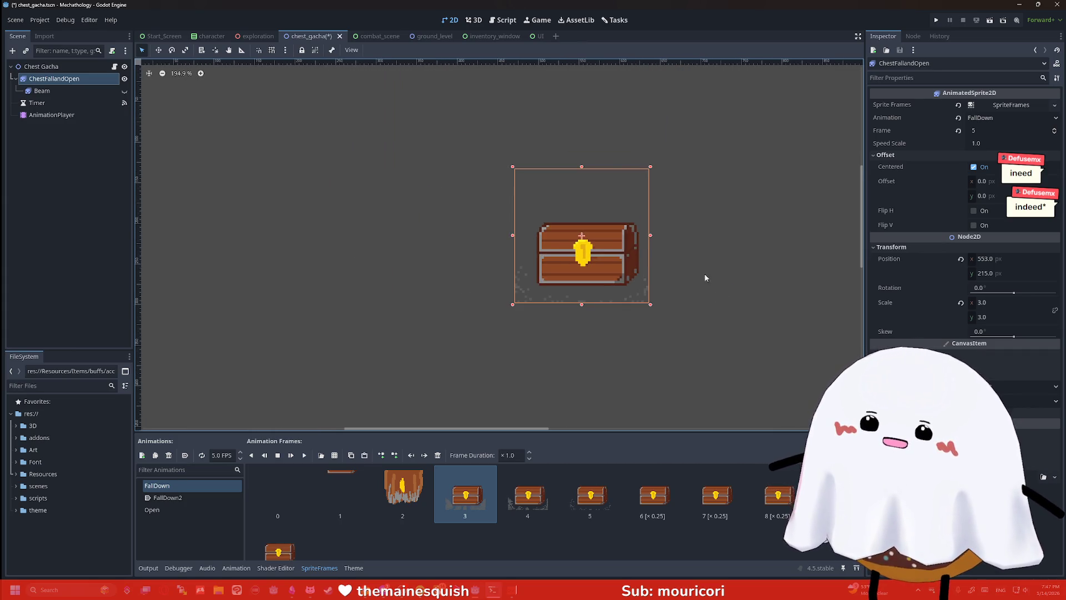
key("super+shift+s")
left_click_drag(447, 112, 732, 397)
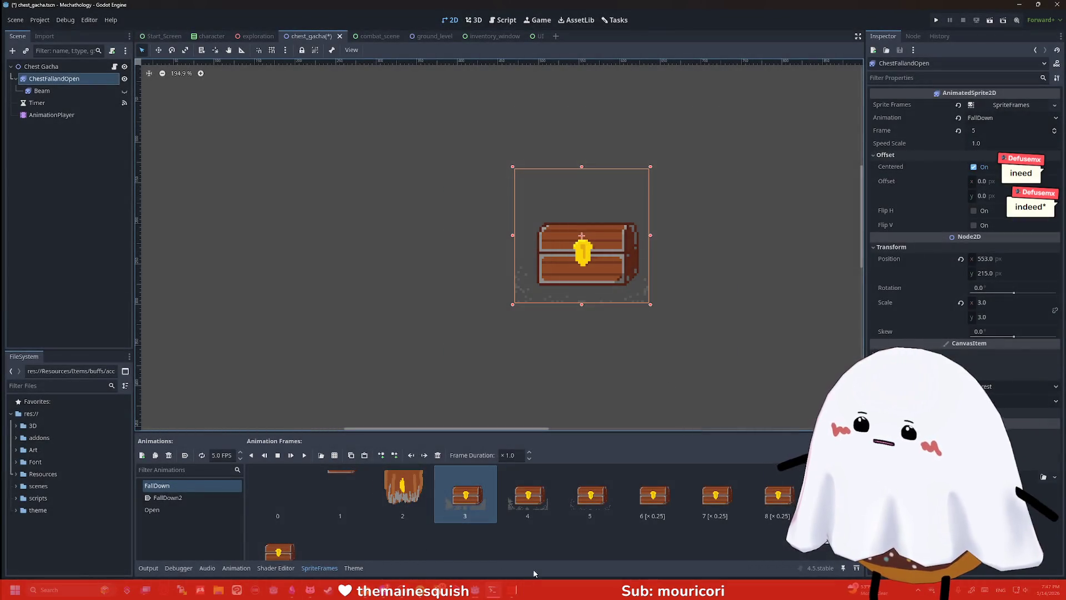
left_click(237, 591)
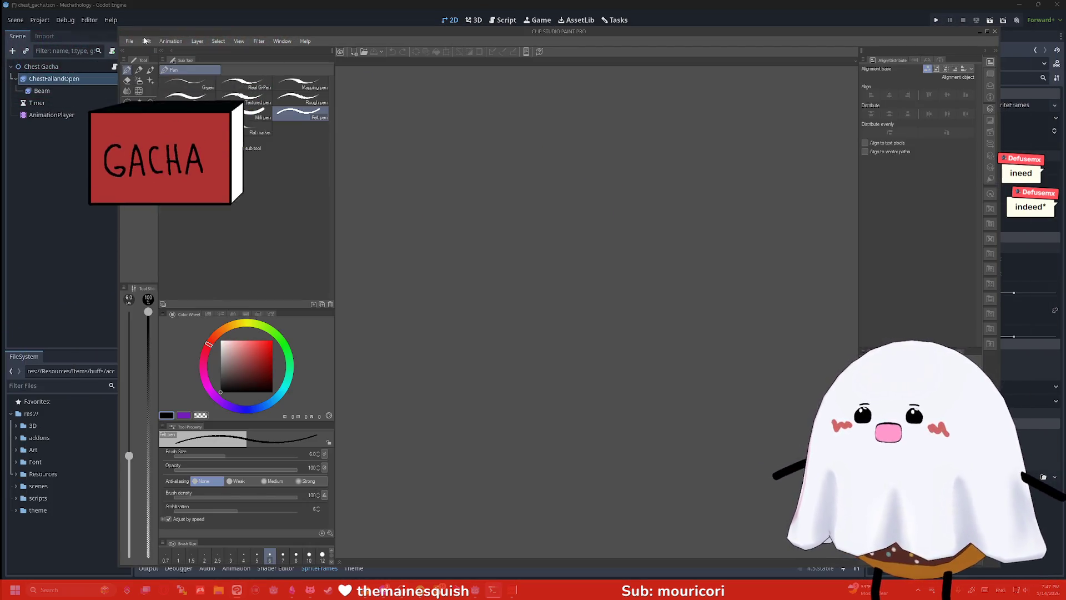
Create a new canvas, paste the captured chest image, and begin writing 'R' beneath it
left_click(130, 41)
left_click(142, 54)
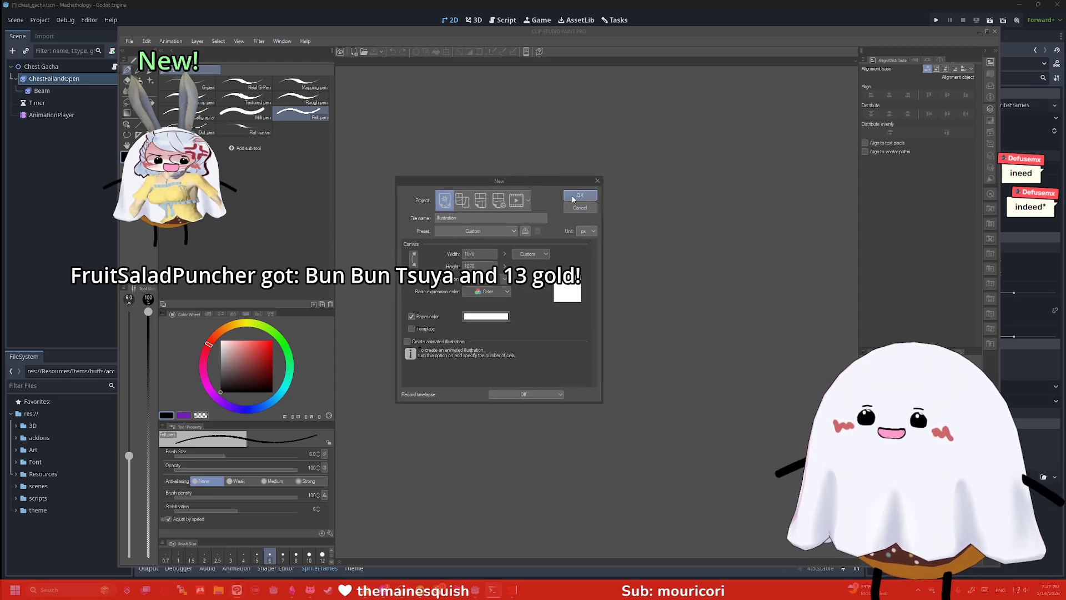
left_click(580, 195)
key("ctrl+v")
scroll(468, 221, "up", 3)
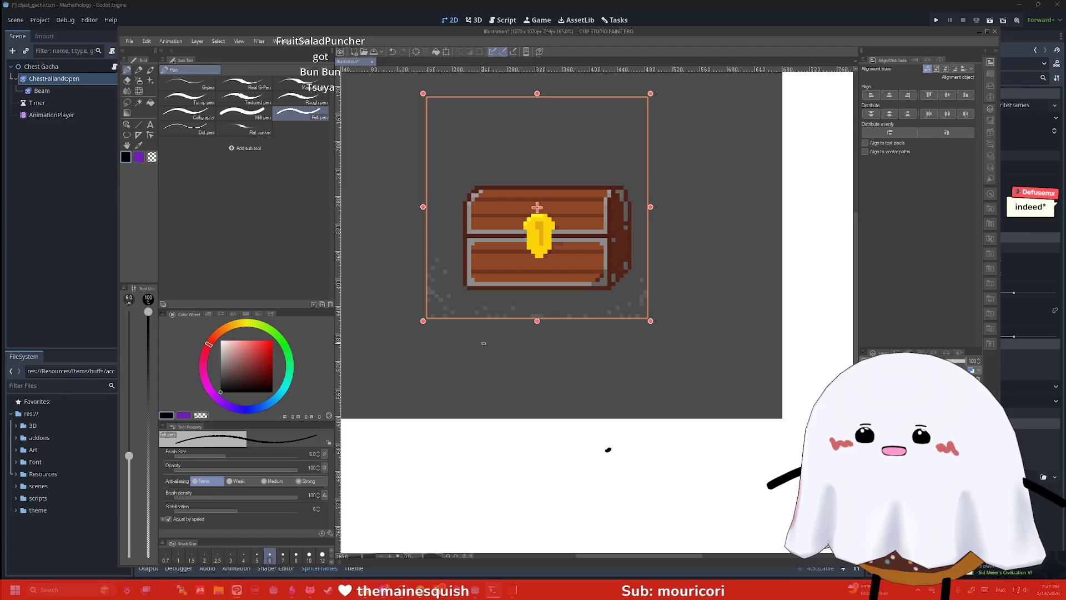
mouse_move(481, 345)
left_mouse_down()
mouse_move(481, 319)
mouse_move(512, 342)
left_mouse_up()
Finish handwriting 'Rat King' below the chest and draw a box around the label
mouse_move(517, 332)
left_mouse_down()
mouse_move(514, 340)
mouse_move(557, 339)
mouse_move(571, 320)
left_mouse_up()
mouse_move(510, 360)
left_mouse_down()
mouse_move(507, 385)
mouse_move(532, 380)
left_mouse_up()
left_click_drag(537, 380, 566, 389)
left_click(531, 354)
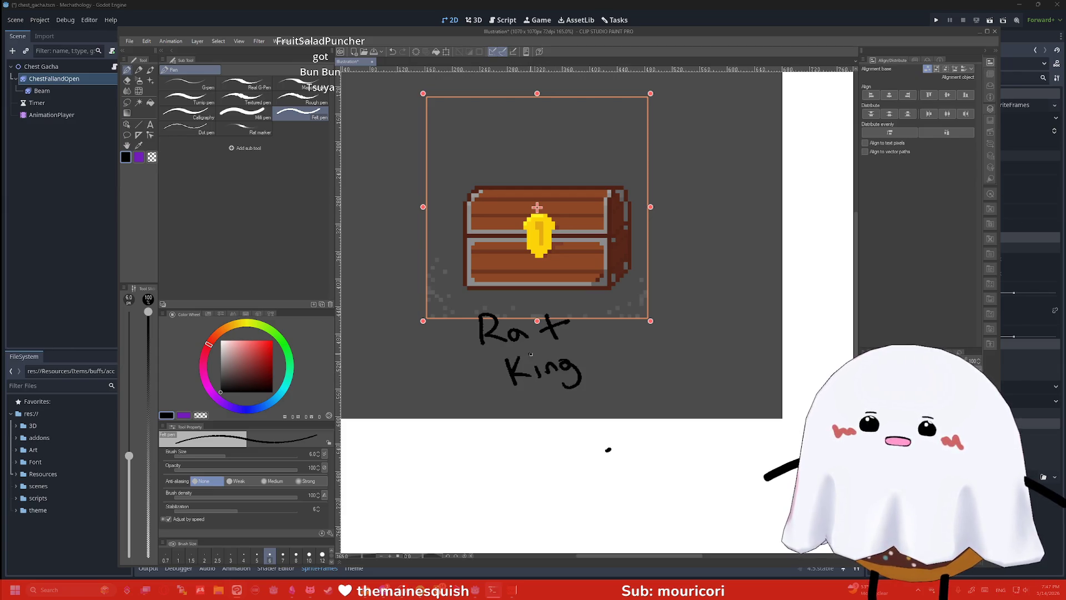
mouse_move(608, 301)
left_mouse_down()
mouse_move(611, 317)
mouse_move(553, 405)
mouse_move(450, 363)
mouse_move(501, 308)
mouse_move(611, 300)
left_mouse_up()
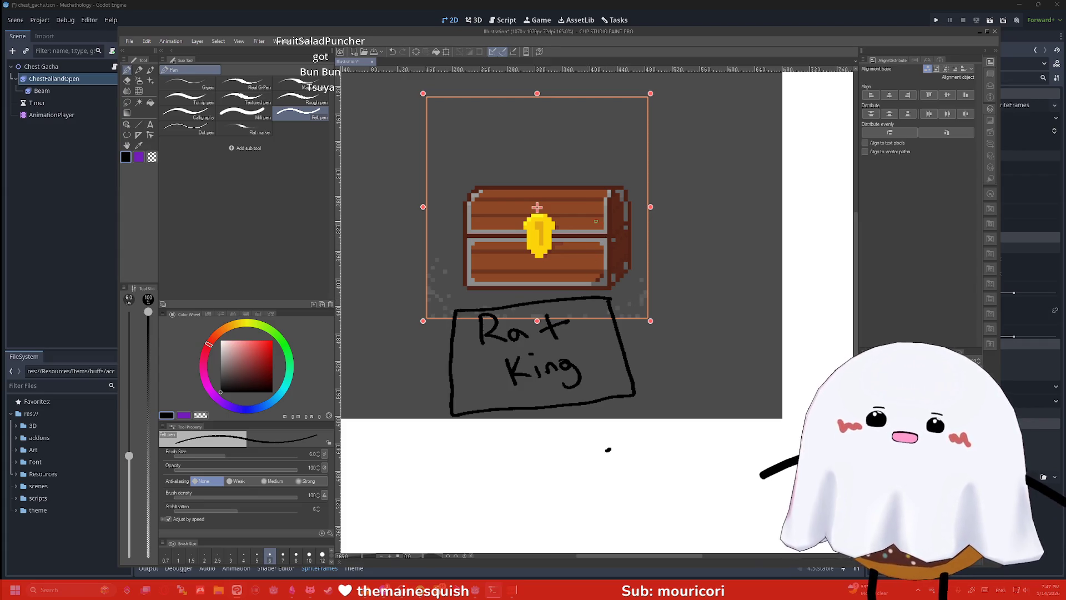
scroll(608, 450, "down", 5)
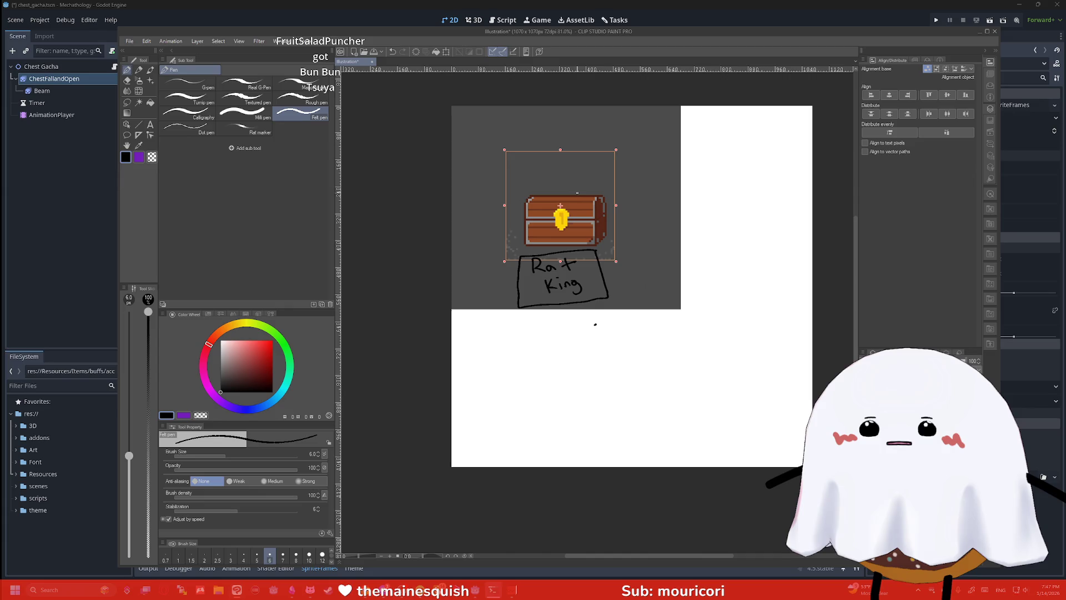
scroll(577, 192, "up", 2)
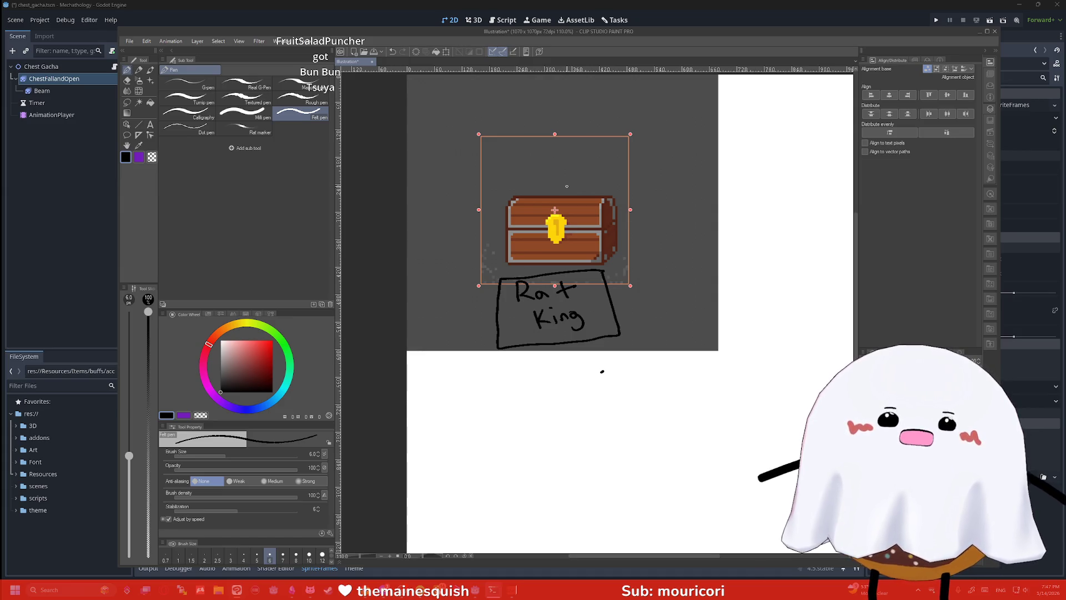
Sketch vertical beam lines above the chest, an arrow under Rat King, and write 'Cammon'
left_click_drag(535, 189, 524, 75)
left_click_drag(595, 181, 591, 75)
mouse_move(547, 186)
left_mouse_down()
mouse_move(572, 75)
mouse_move(525, 75)
left_mouse_up()
left_click_drag(568, 153, 572, 75)
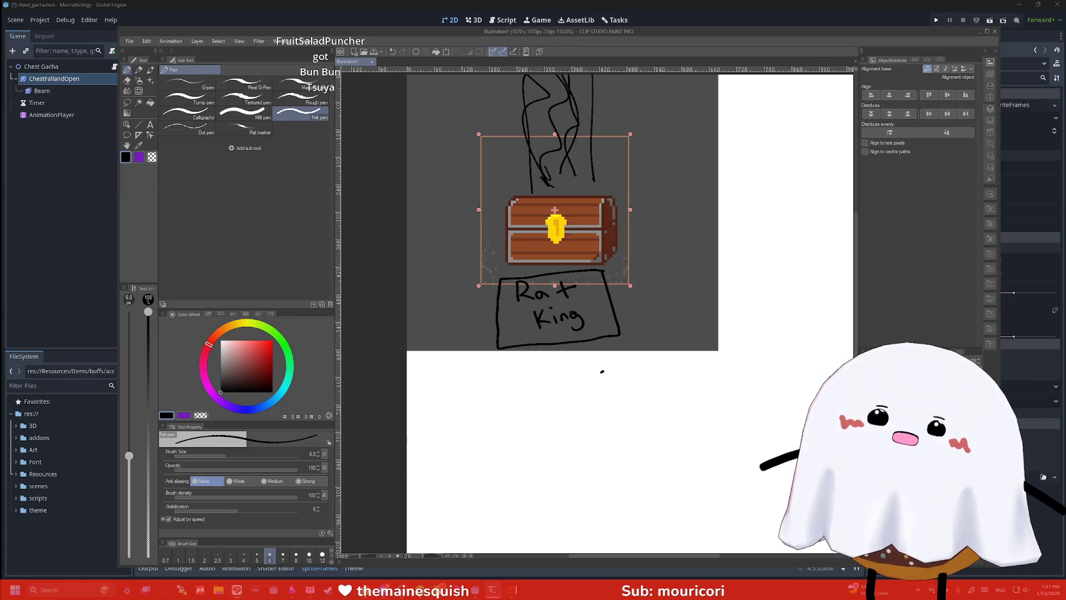
mouse_move(538, 353)
left_mouse_down()
mouse_move(532, 396)
mouse_move(567, 411)
left_mouse_up()
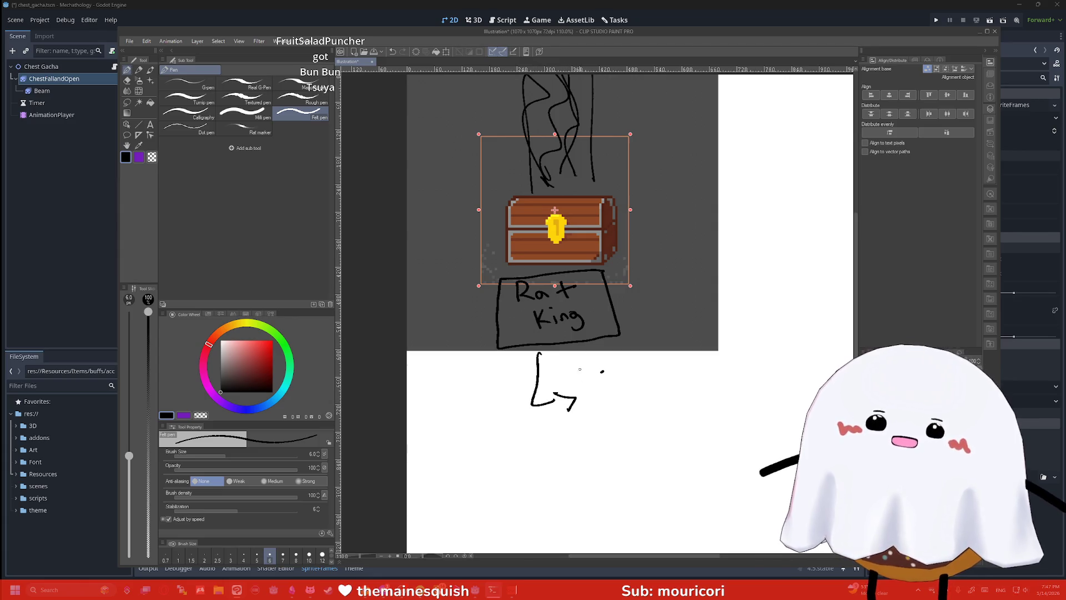
mouse_move(610, 372)
left_mouse_down()
mouse_move(613, 390)
mouse_move(769, 361)
mouse_move(748, 388)
left_mouse_up()
Handwrite tiers Cammon 1-2 skins, Un 3-5, Rare 4 to 6 plus 1 item, erasing the stray 'or'
left_click_drag(753, 392, 760, 384)
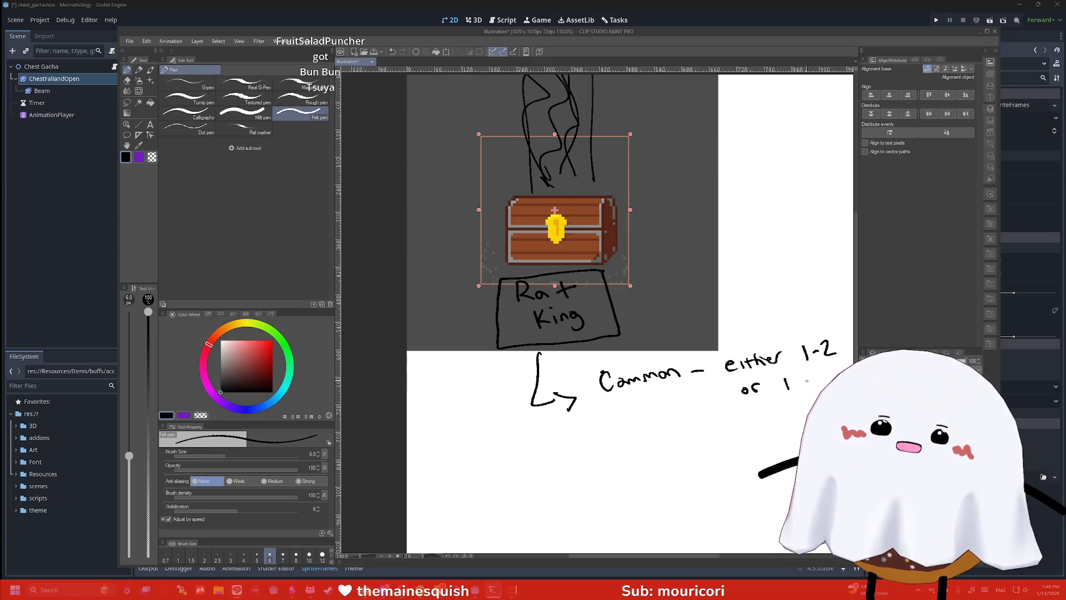
left_click_drag(807, 382, 812, 379)
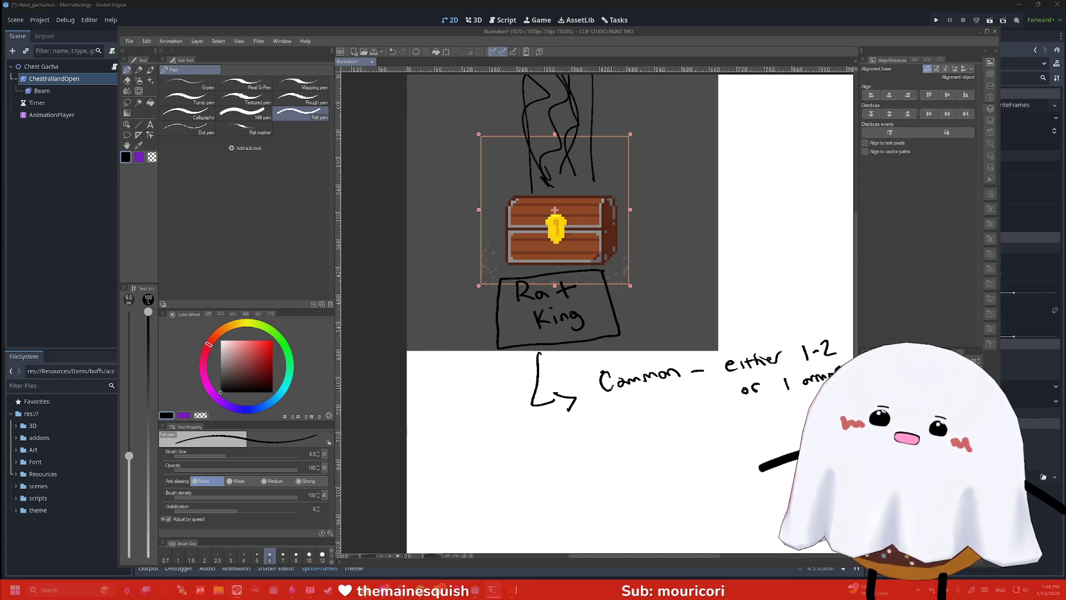
key("e")
left_click_drag(736, 386, 786, 394)
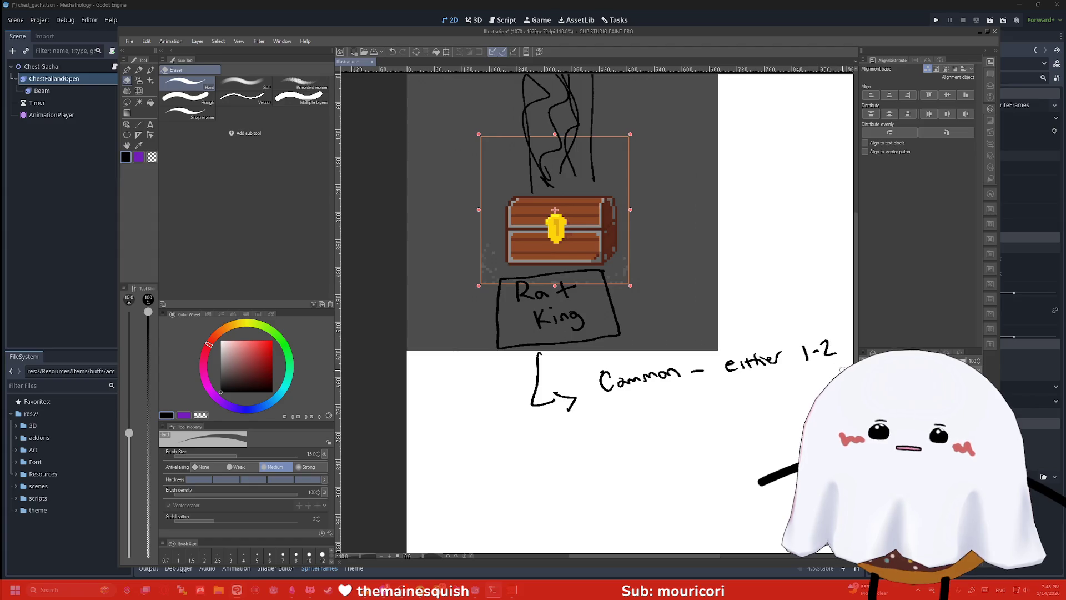
key("p")
left_click_drag(772, 380, 767, 390)
left_click_drag(782, 383, 782, 390)
left_click(783, 380)
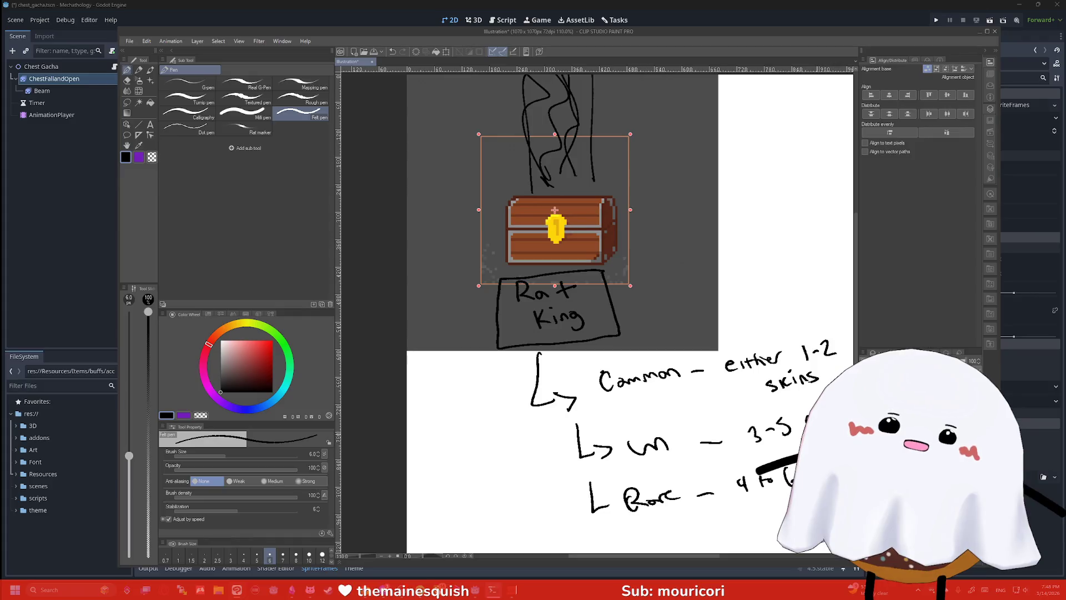
left_click_drag(744, 507, 743, 517)
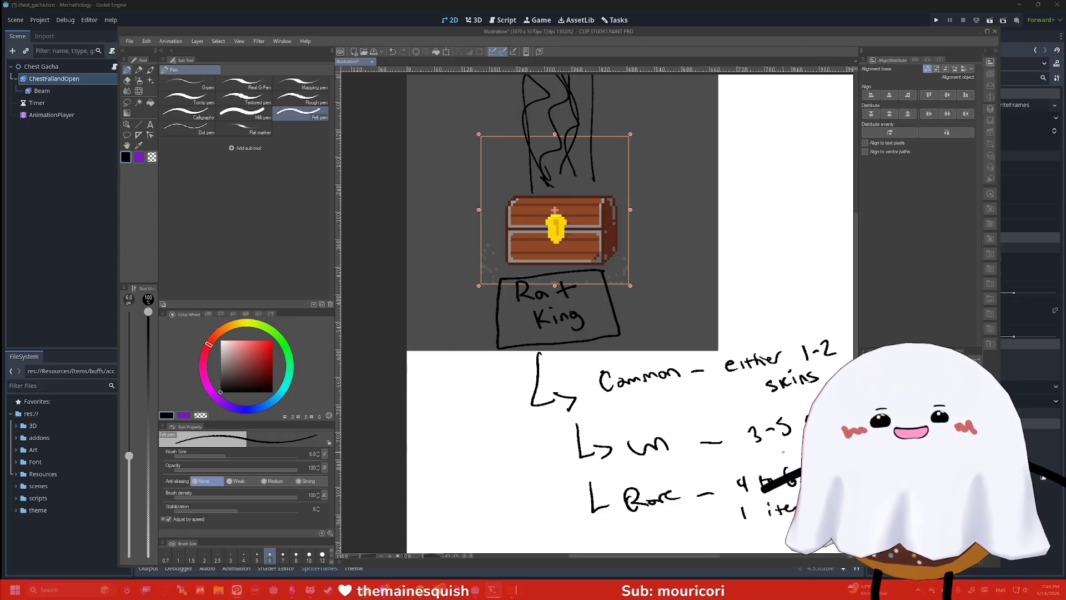
Draw a fourth L-arrow under the Rare tier and undo the mistaken '5 s' strokes
scroll(783, 451, "down", 2)
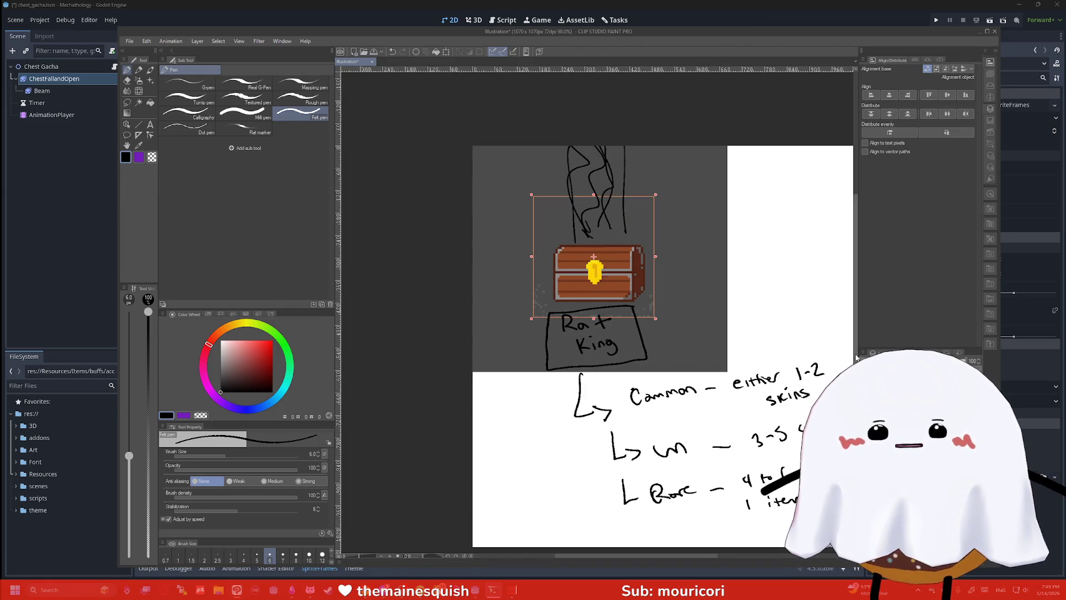
scroll(855, 358, "down", 3)
scroll(705, 551, "up", 3)
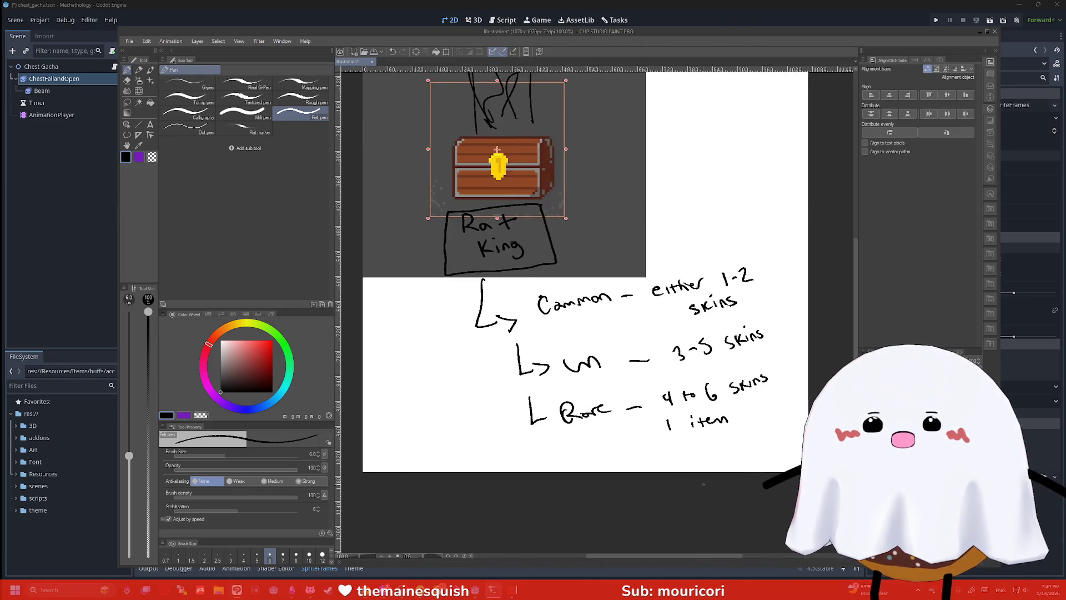
scroll(710, 464, "up", 2)
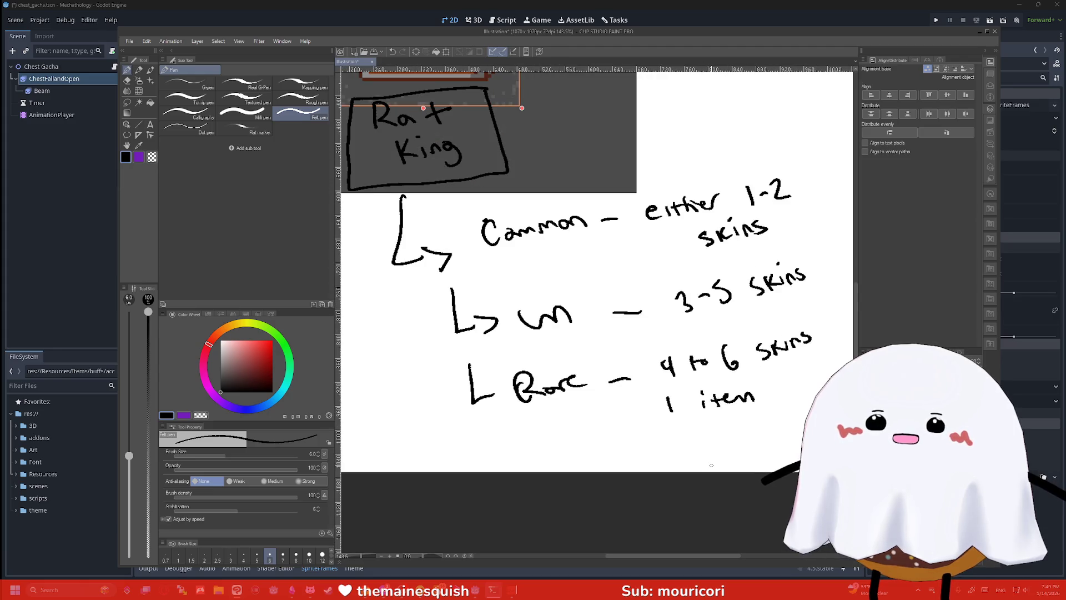
left_click_drag(521, 421, 567, 461)
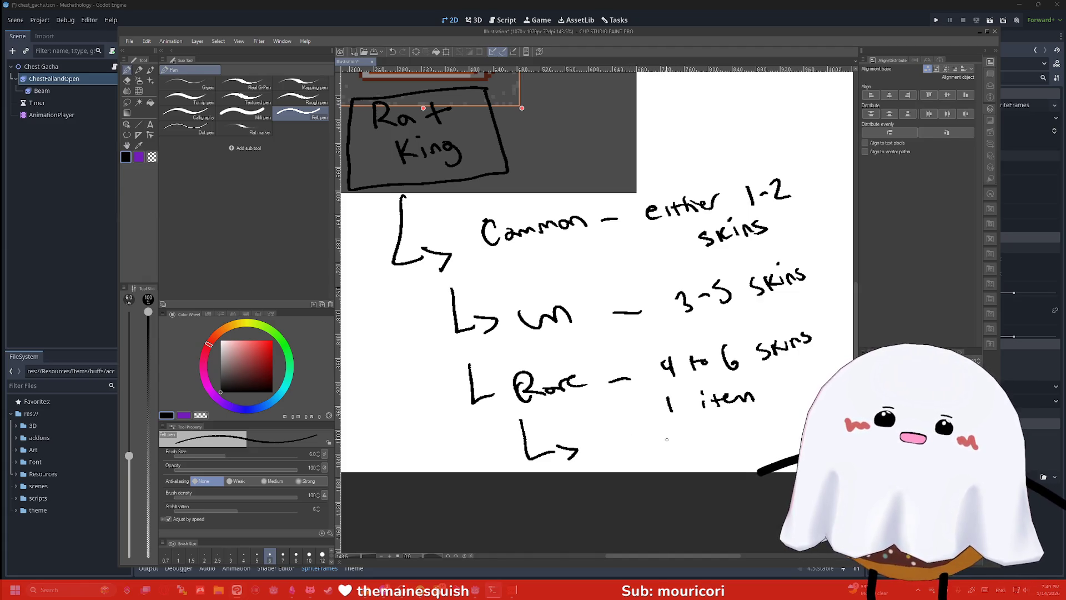
mouse_move(674, 434)
left_mouse_down()
mouse_move(675, 450)
mouse_move(721, 436)
left_mouse_up()
key("ctrl+z")
key("ctrl+z")
Handwrite '6-10 skins' after the new arrow and '1 item' beneath it
left_click_drag(681, 426, 682, 438)
left_click_drag(694, 435, 775, 429)
left_click_drag(789, 417, 788, 428)
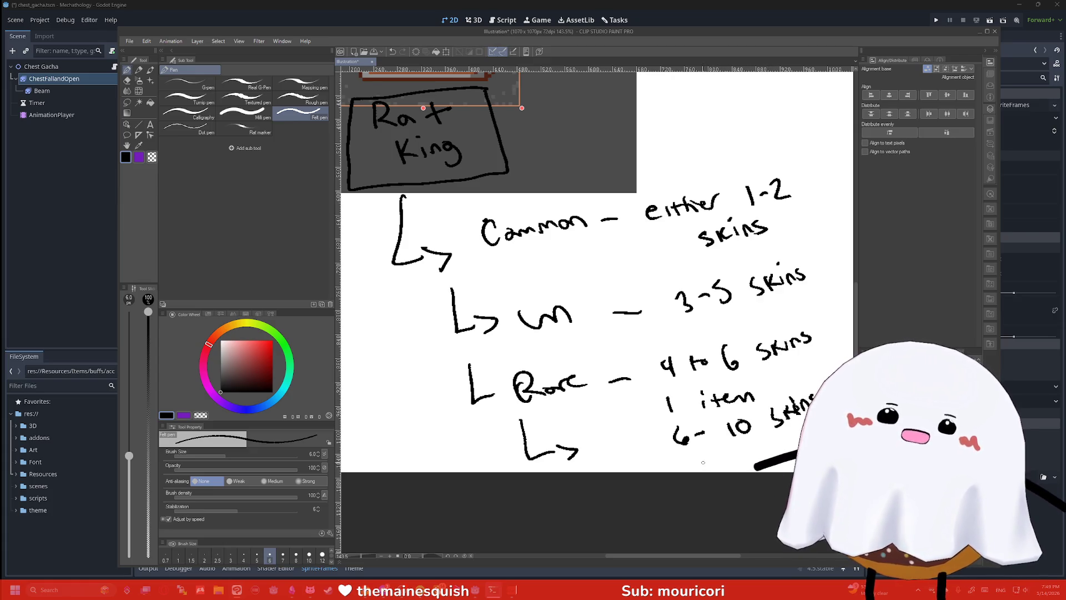
left_click_drag(701, 467, 699, 454)
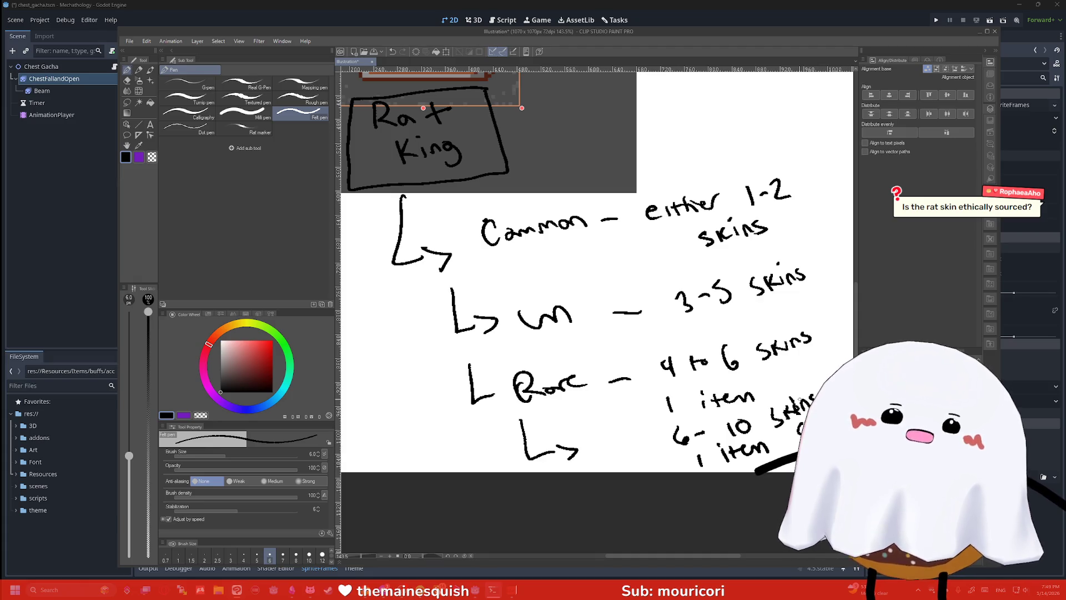
scroll(788, 342, "down", 3)
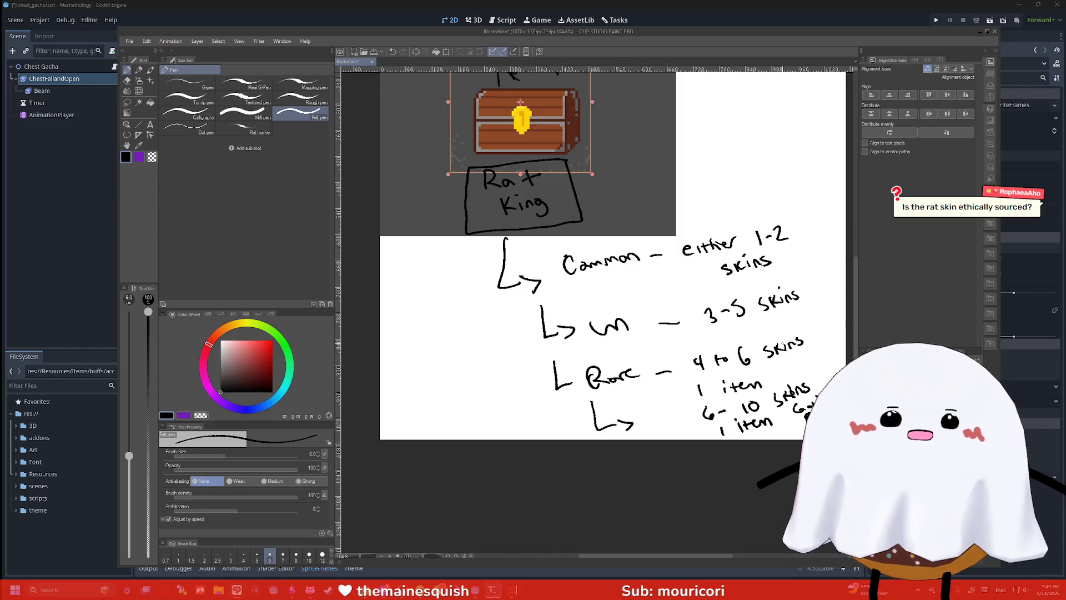
left_click_drag(856, 302, 854, 289)
scroll(716, 266, "down", 2)
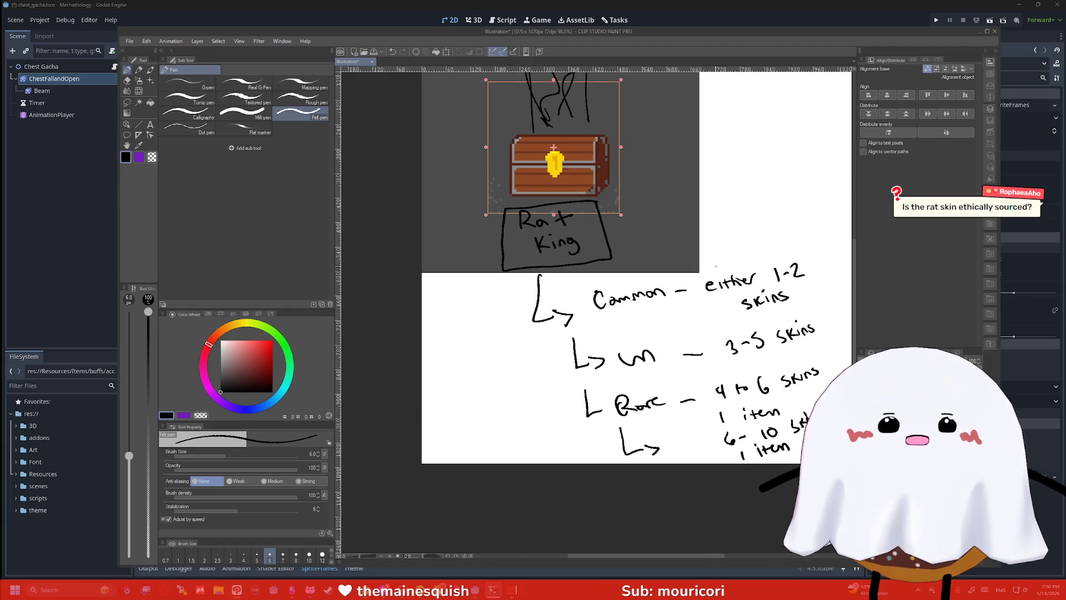
scroll(716, 266, "down", 2)
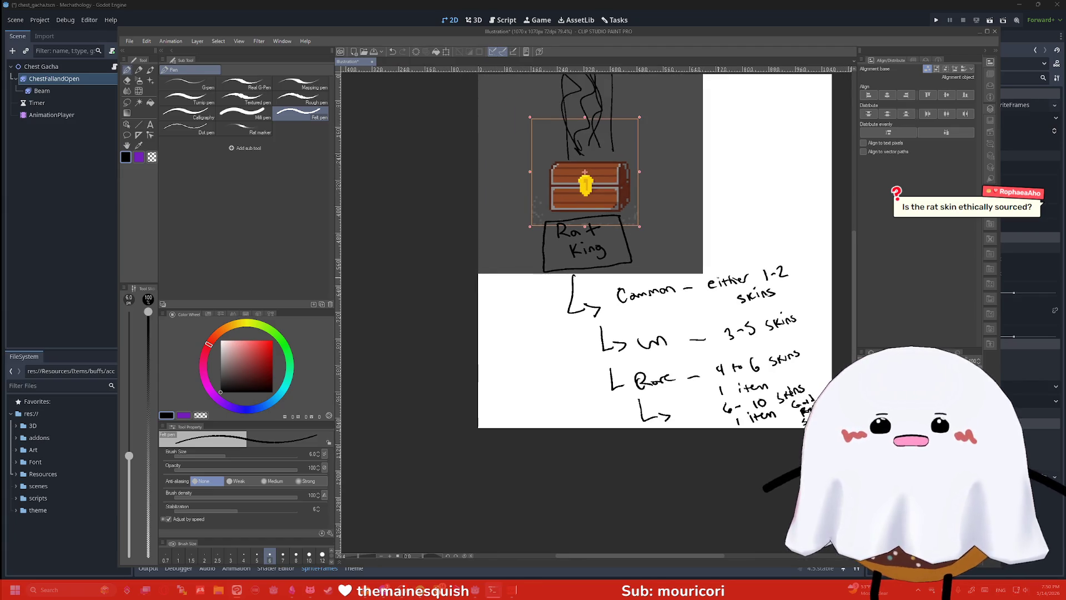
scroll(717, 266, "up", 2)
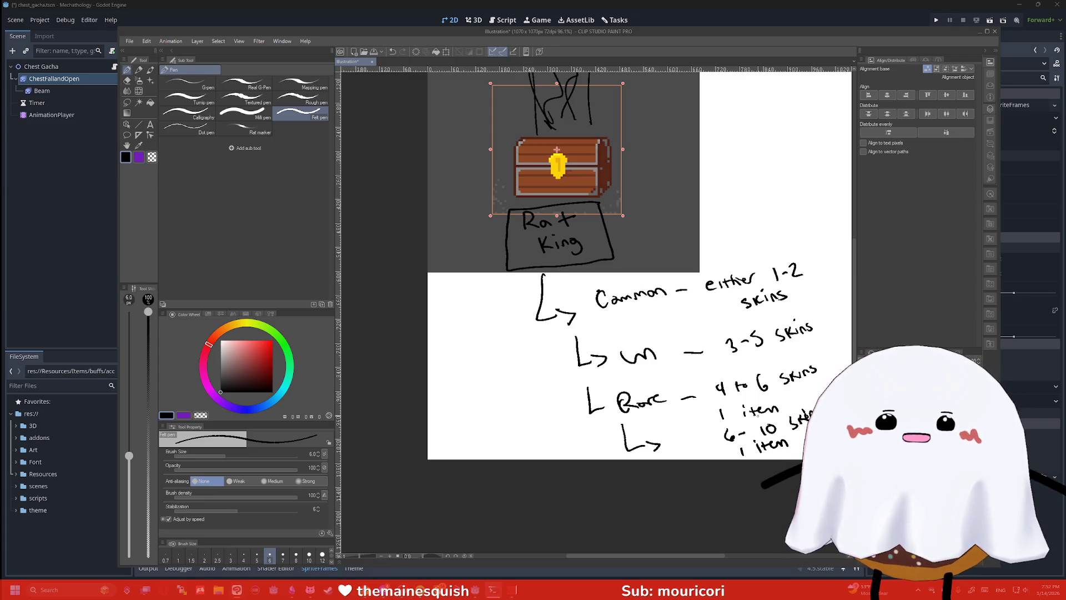
Minimize Clip Studio Paint's chest sketch window so the Godot editor shows
left_click(979, 31)
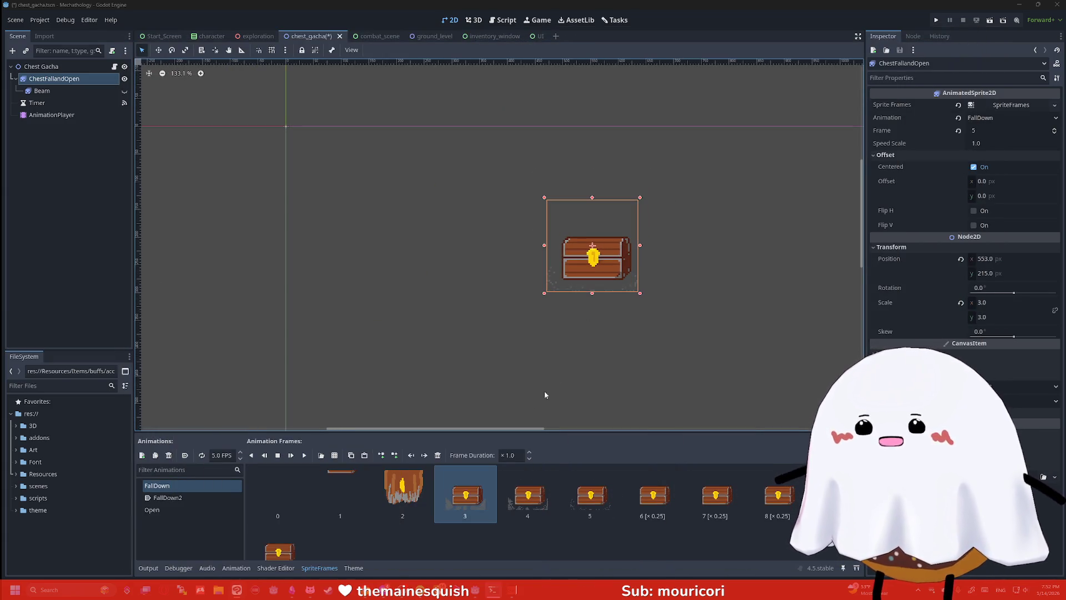
Restore the Clip Studio Paint sketch from the taskbar, zoom out, then switch to the Obsidian note
mouse_move(236, 594)
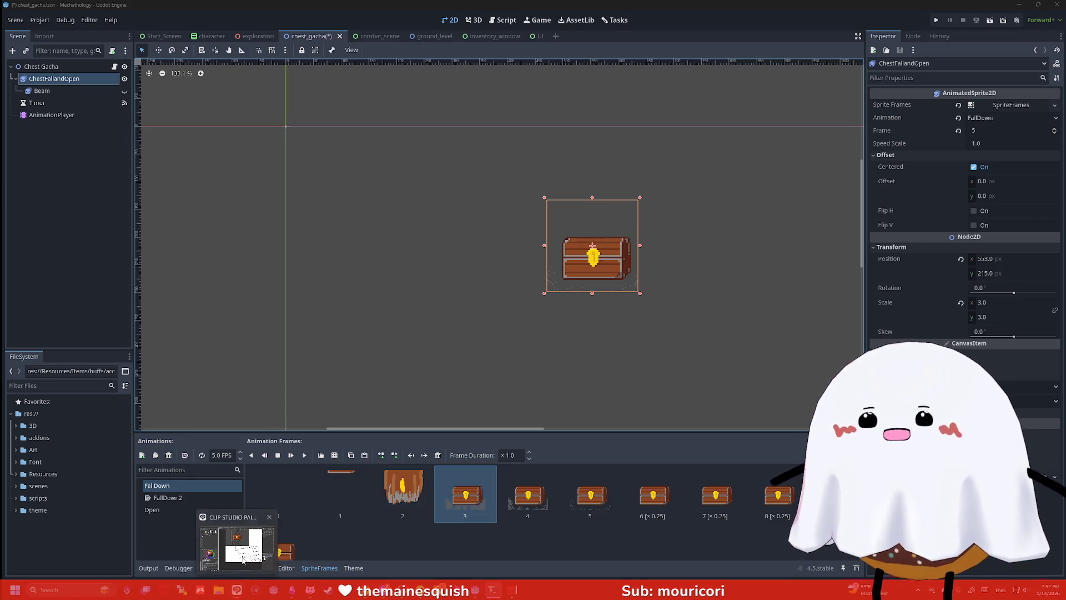
left_click(236, 591)
scroll(738, 291, "down", 2)
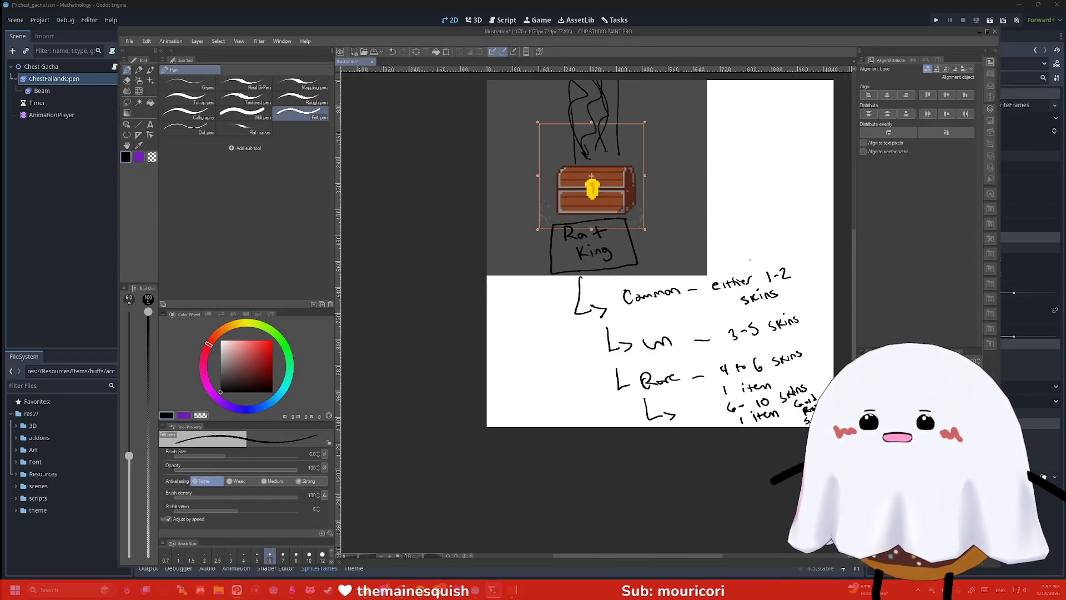
key("alt+Tab")
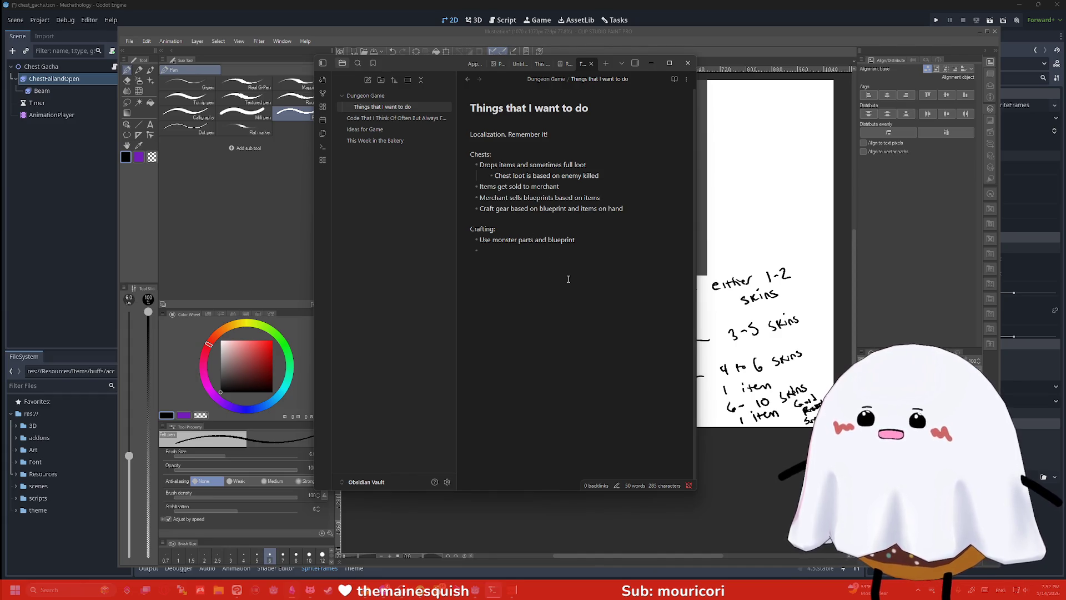
End the bullet list and add a '-------' divider line
key("Return")
type("-------")
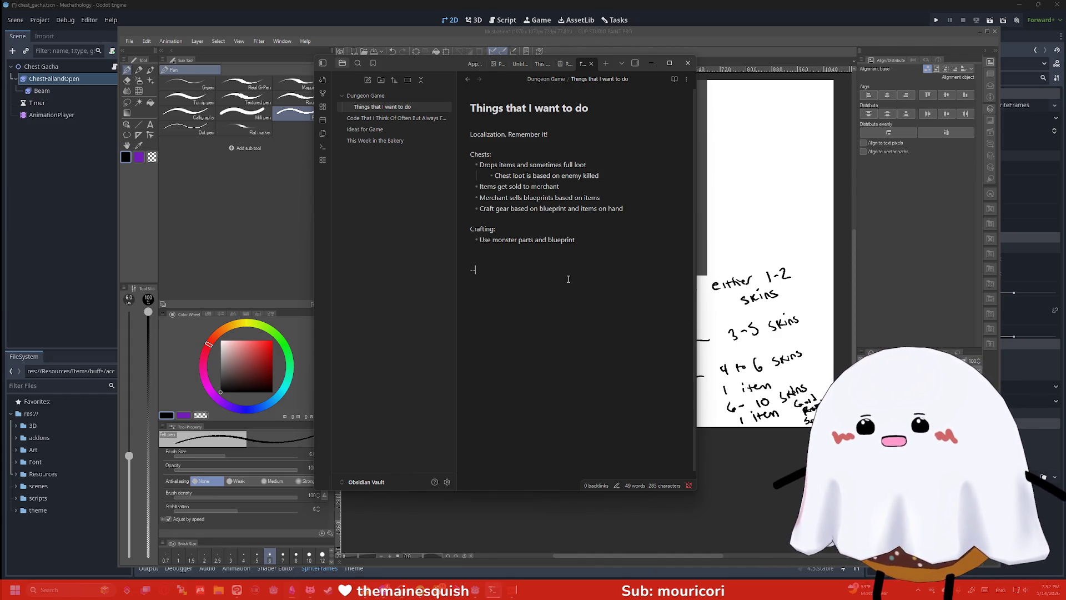
key("Return")
type("Monsters drop items specific to it")
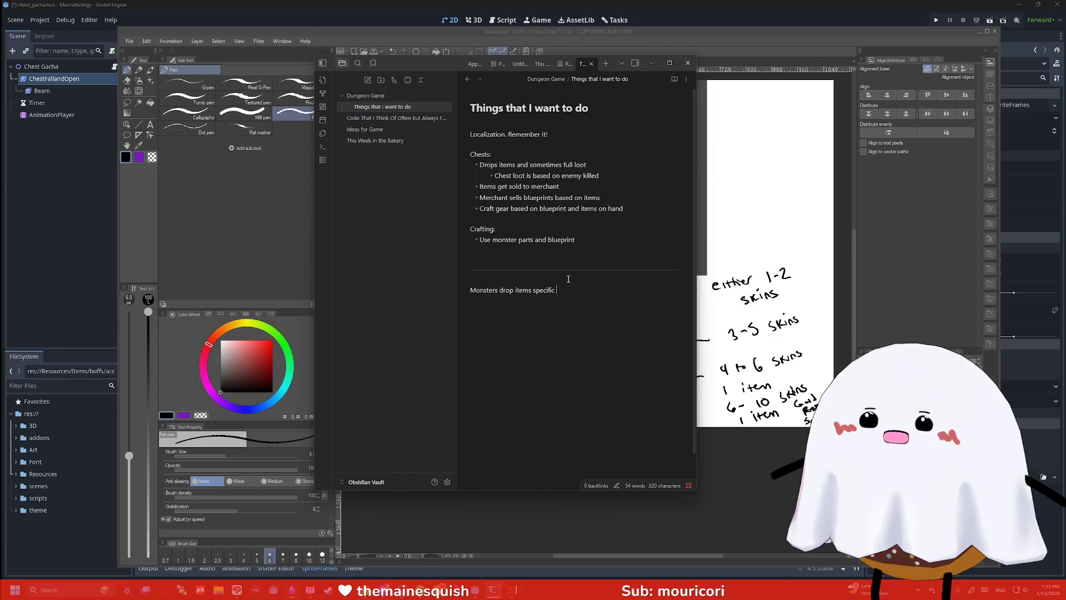
Write the 'Monsters drop items specific to it' notes with owl-feather stat examples, then minimize Clip Studio Paint
type("Each item will have stats that are different per slot")
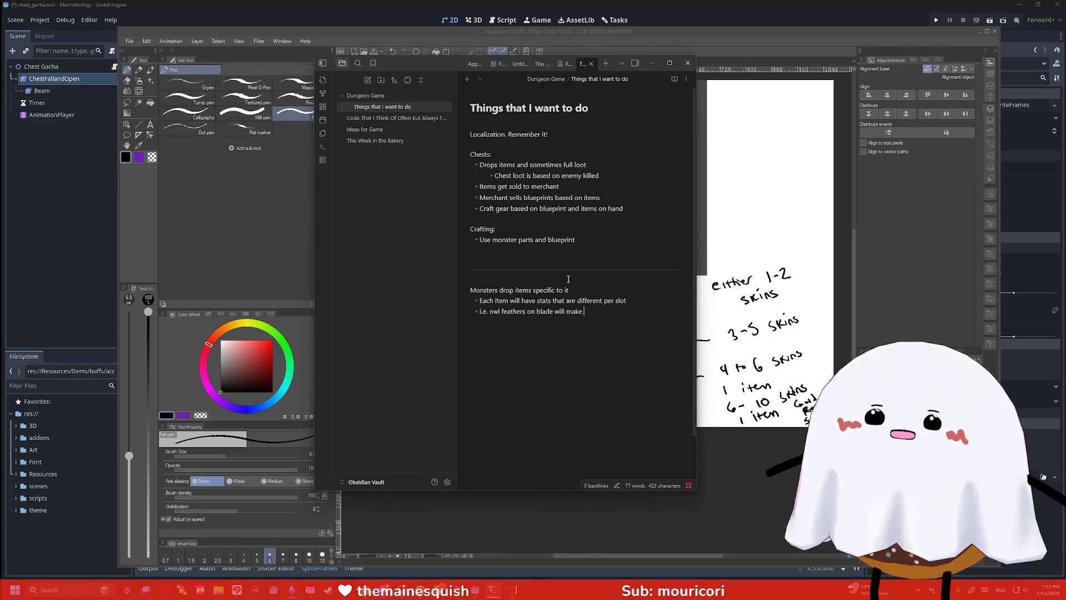
type("ligh")
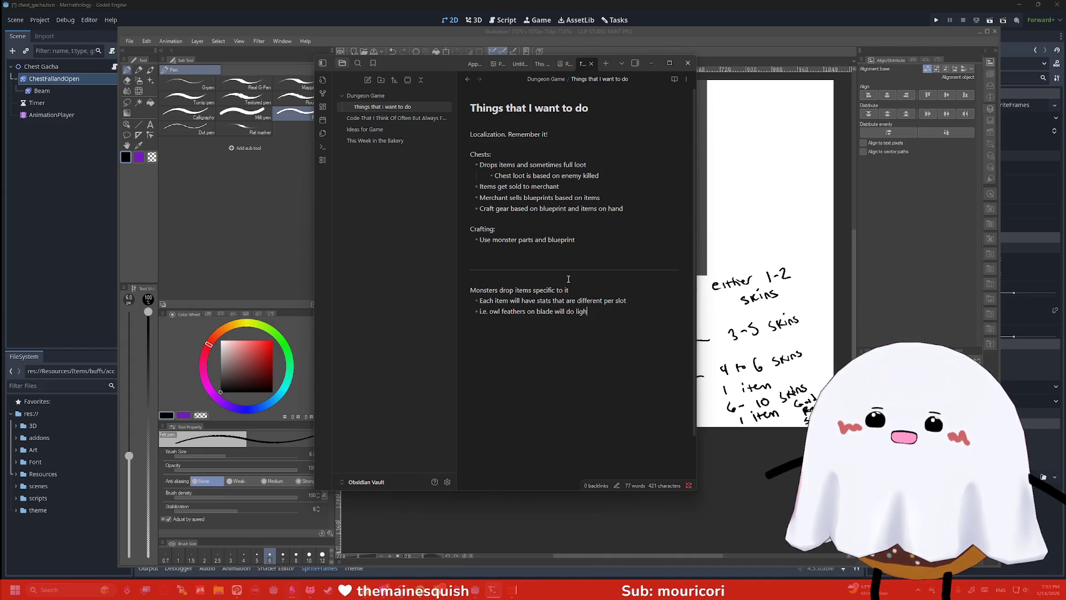
type("t damage")
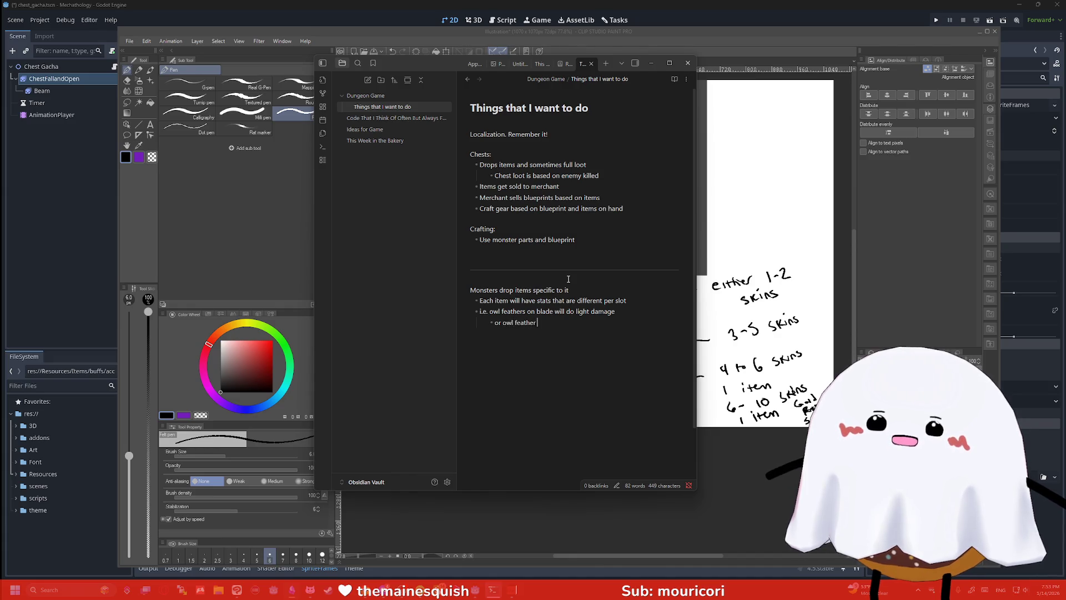
type("or owl feather on chestpiec")
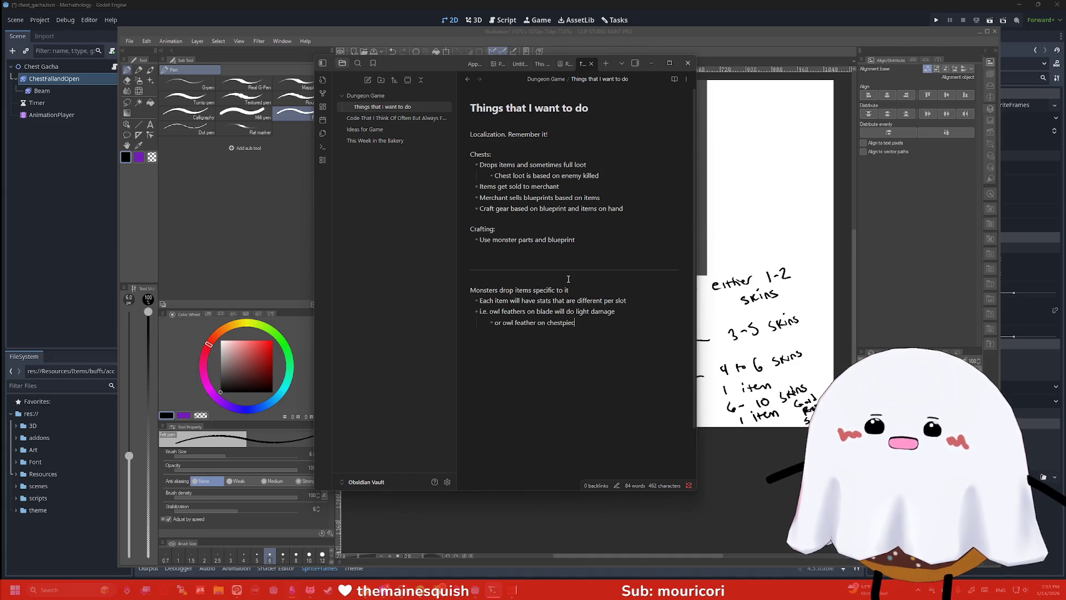
type("e will give light defense")
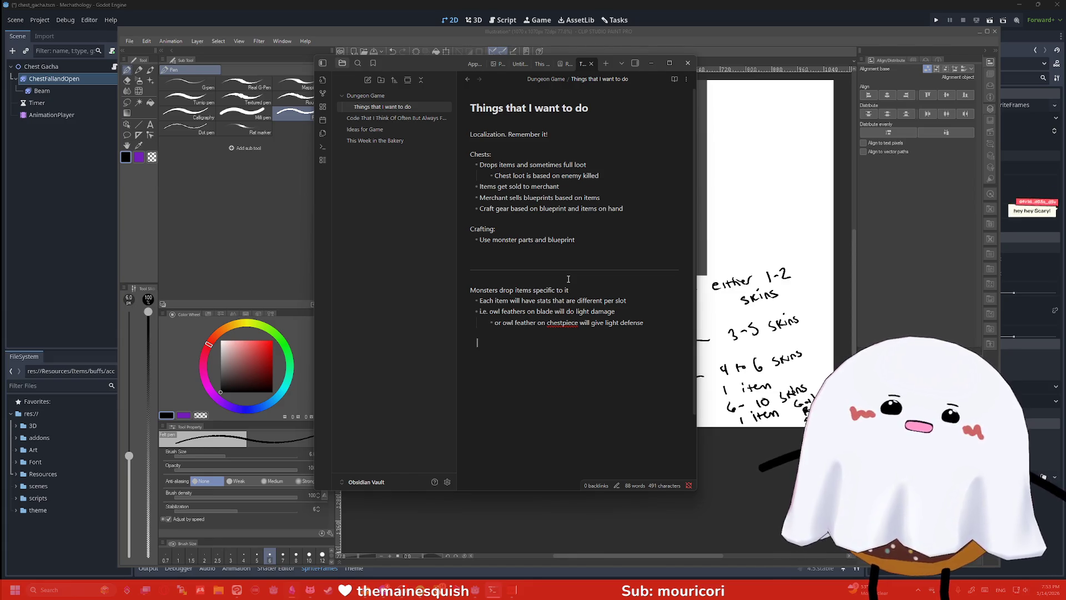
key("Return")
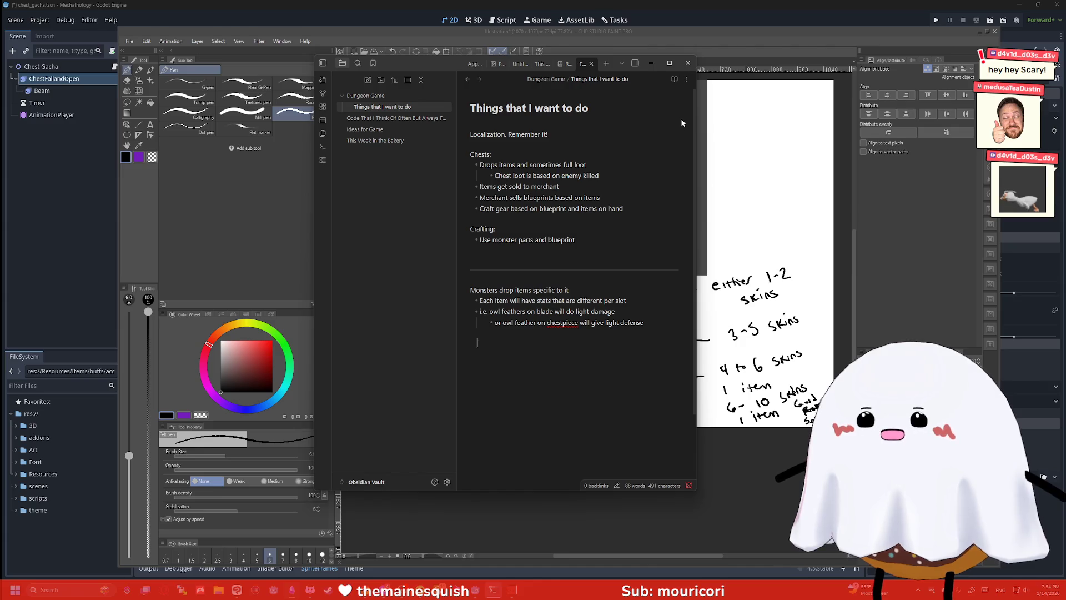
type("sel")
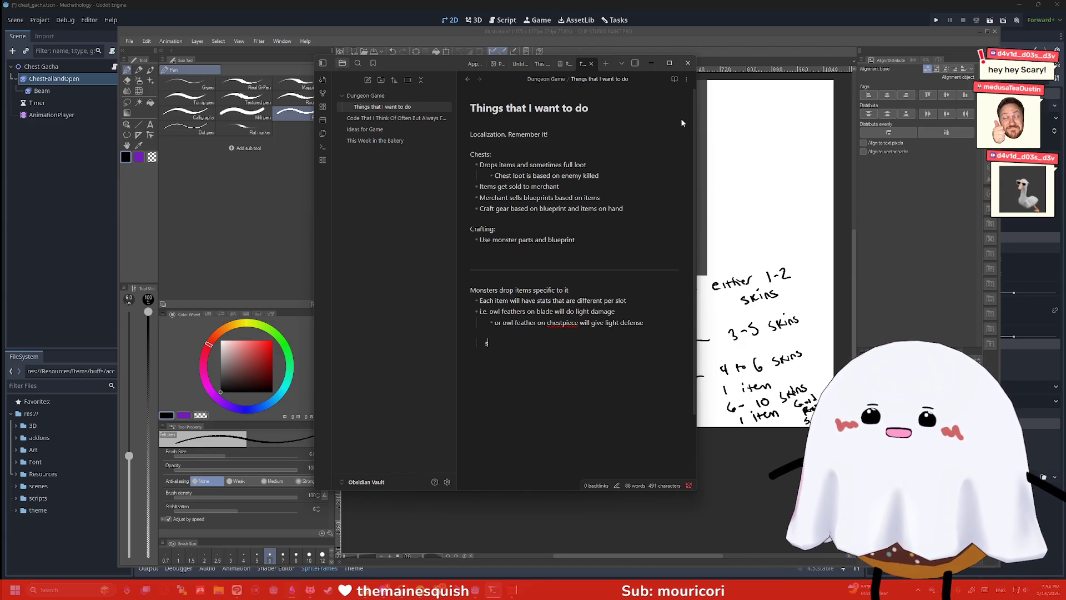
key("BackSpace")
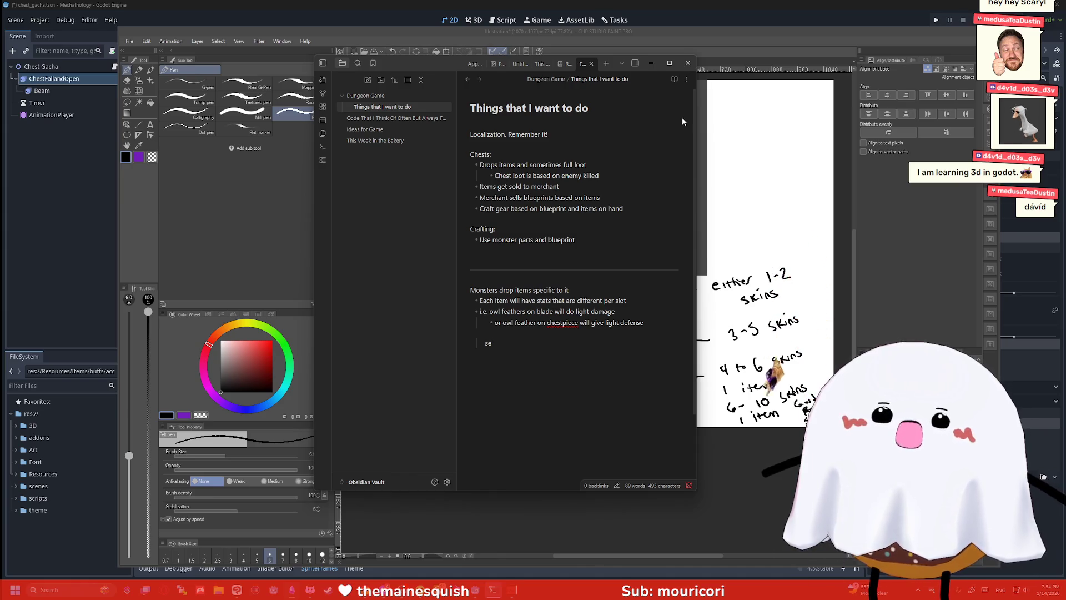
left_click(965, 33)
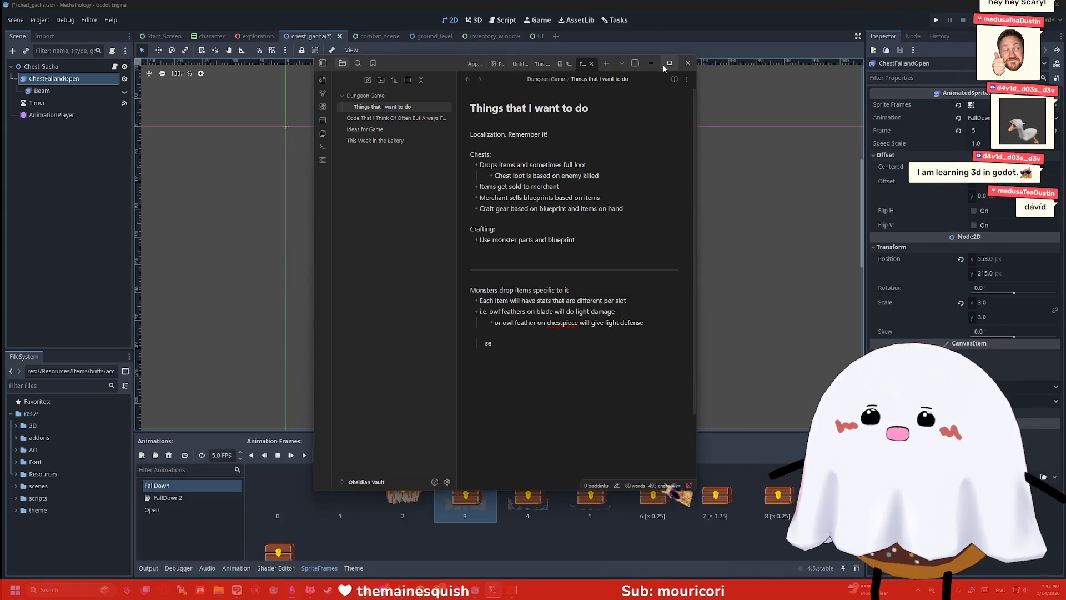
Open the exploration scene, pick the template-floor tile and select the GridMap node
left_click(652, 63)
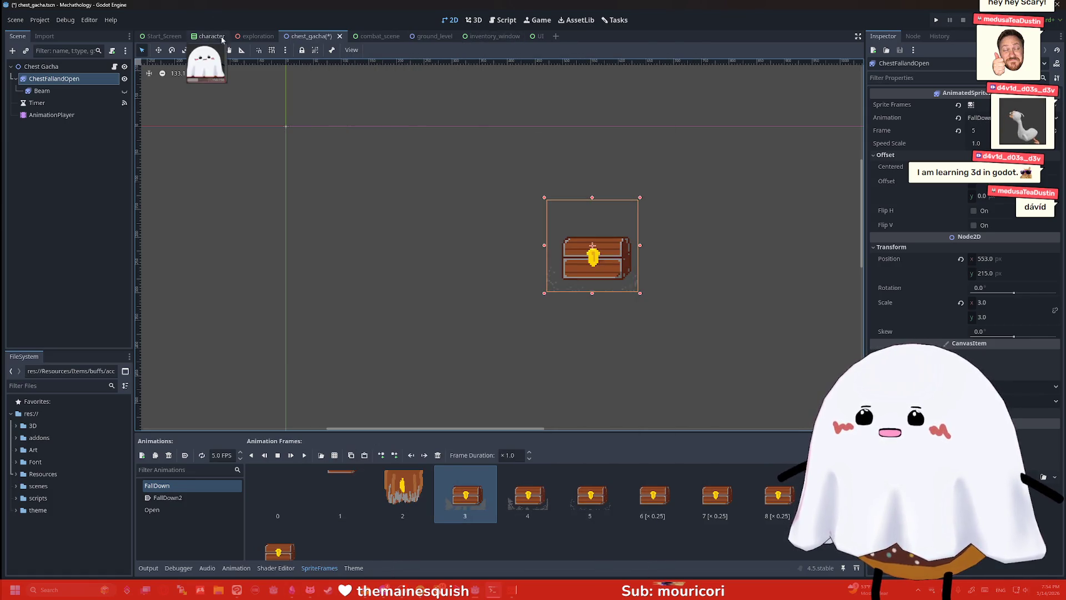
left_click(257, 36)
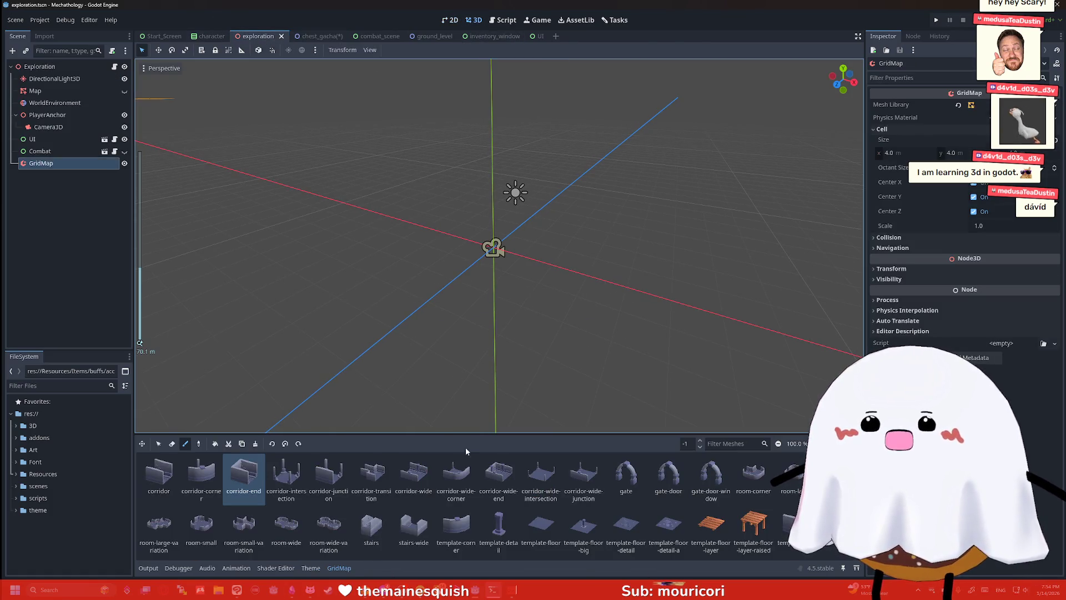
left_click(457, 525)
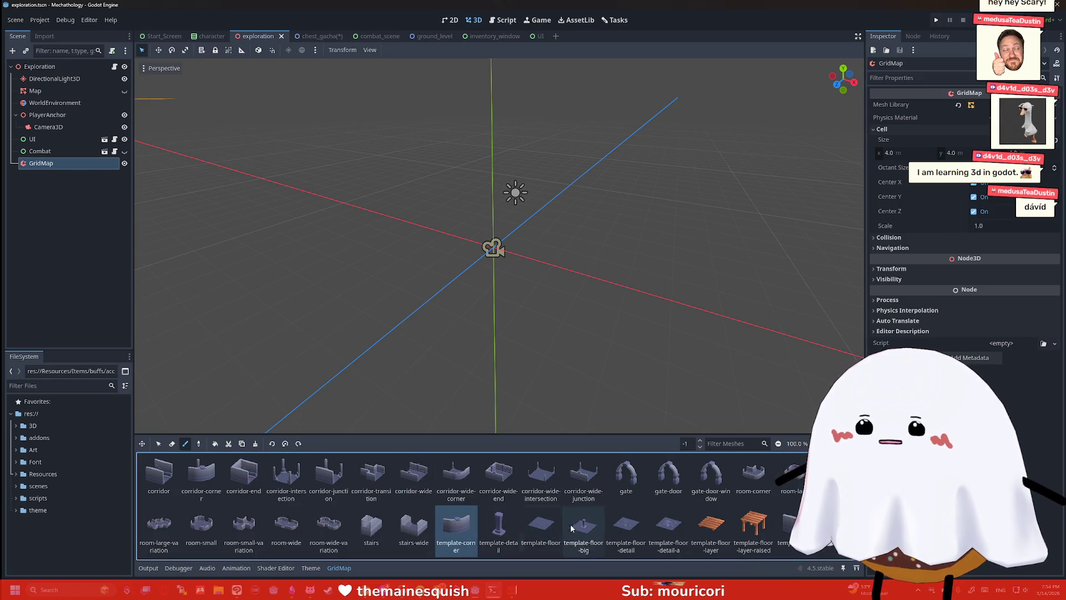
left_click(541, 525)
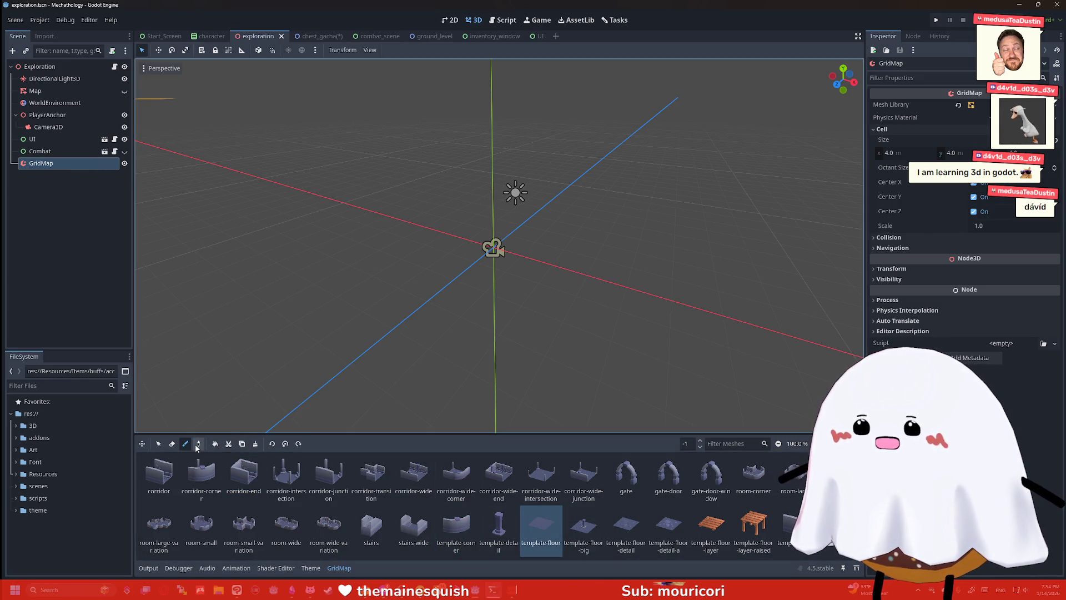
left_click(322, 388)
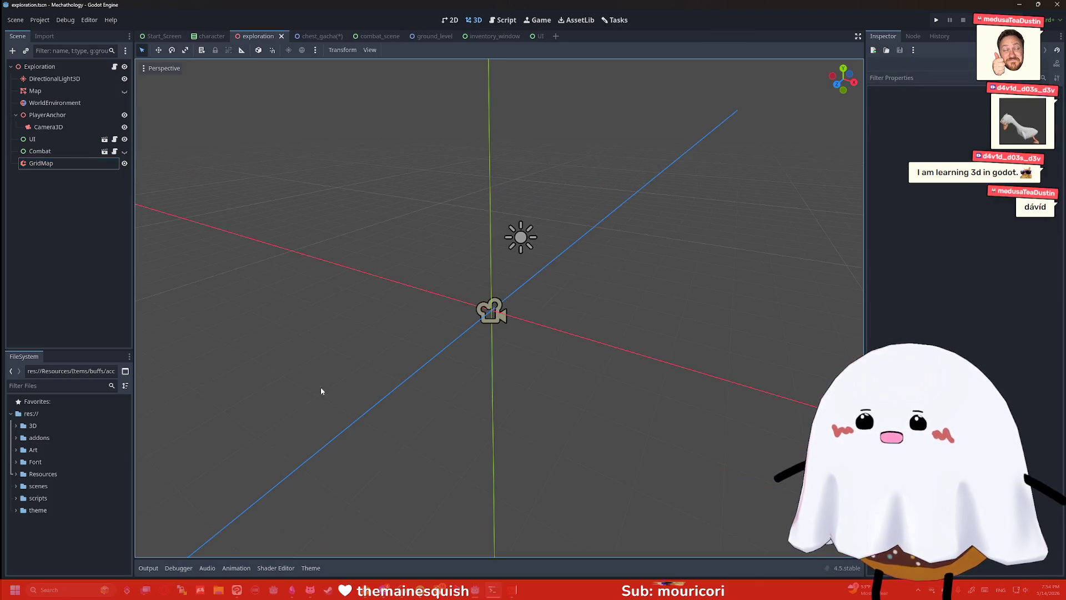
left_click(41, 162)
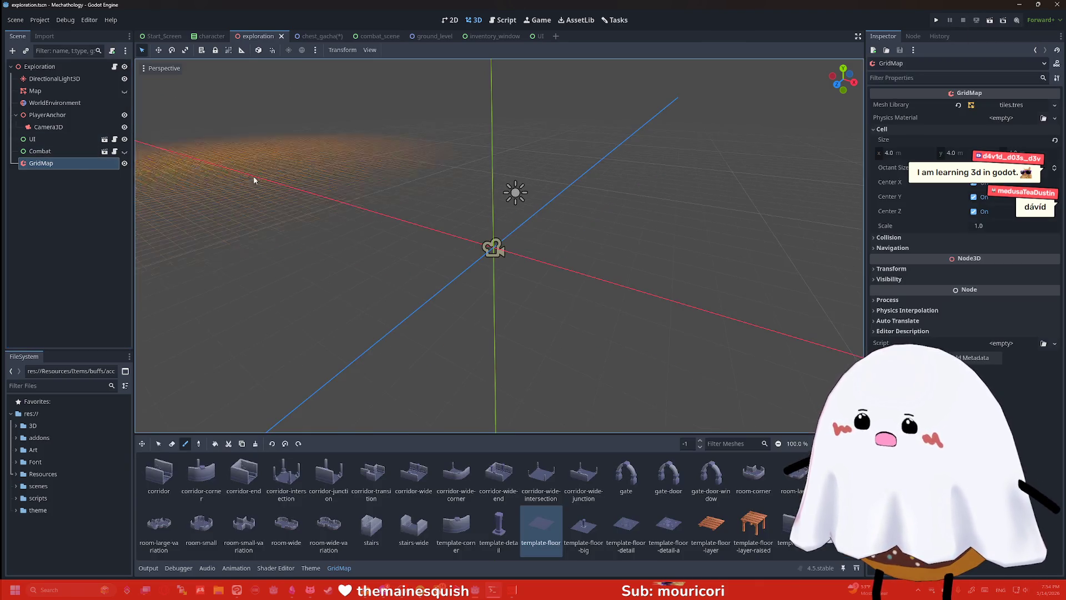
Paint a large rectangular floor, filling its notches and holes, and switch to template-floor-detail
scroll(531, 231, "up", 5)
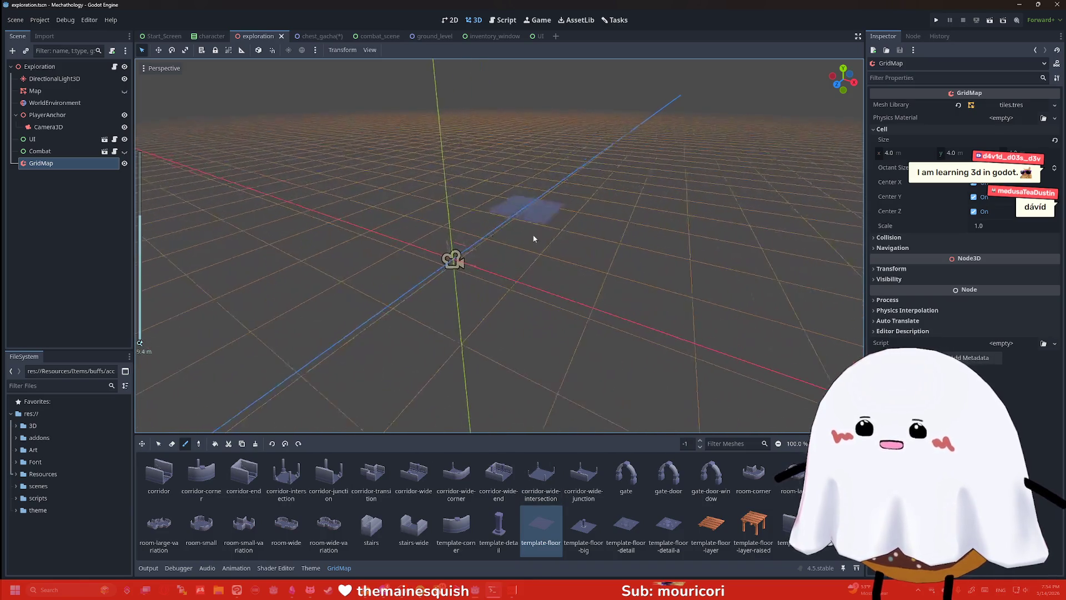
mouse_move(589, 276)
left_mouse_down()
mouse_move(606, 278)
mouse_move(605, 238)
mouse_move(543, 268)
mouse_move(509, 179)
mouse_move(548, 163)
mouse_move(634, 245)
left_mouse_up()
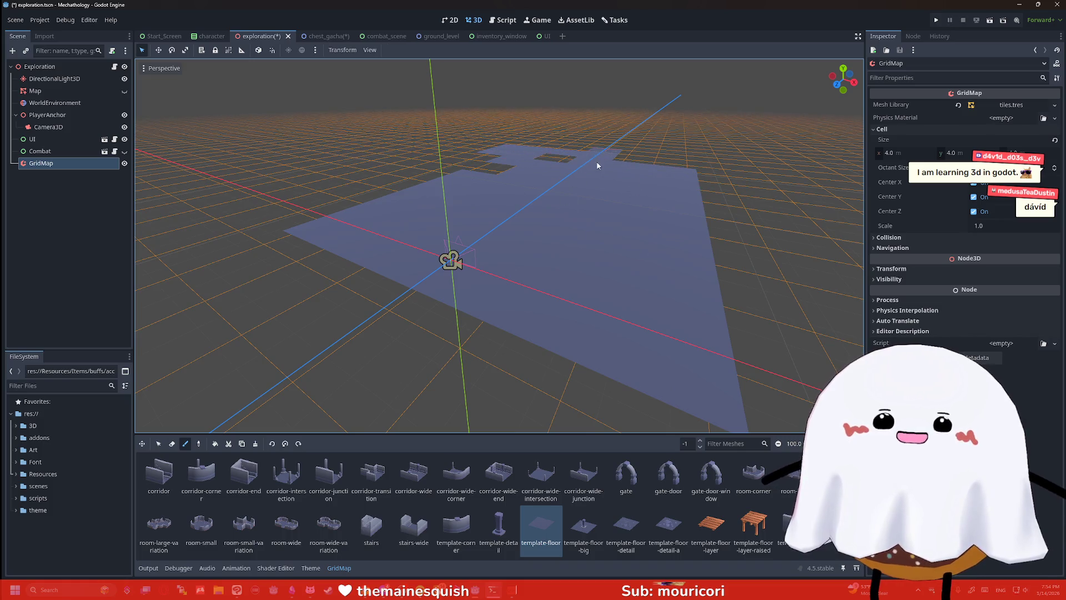
scroll(608, 206, "down", 5)
mouse_move(475, 128)
left_mouse_down()
mouse_move(395, 202)
mouse_move(359, 204)
mouse_move(437, 129)
left_mouse_up()
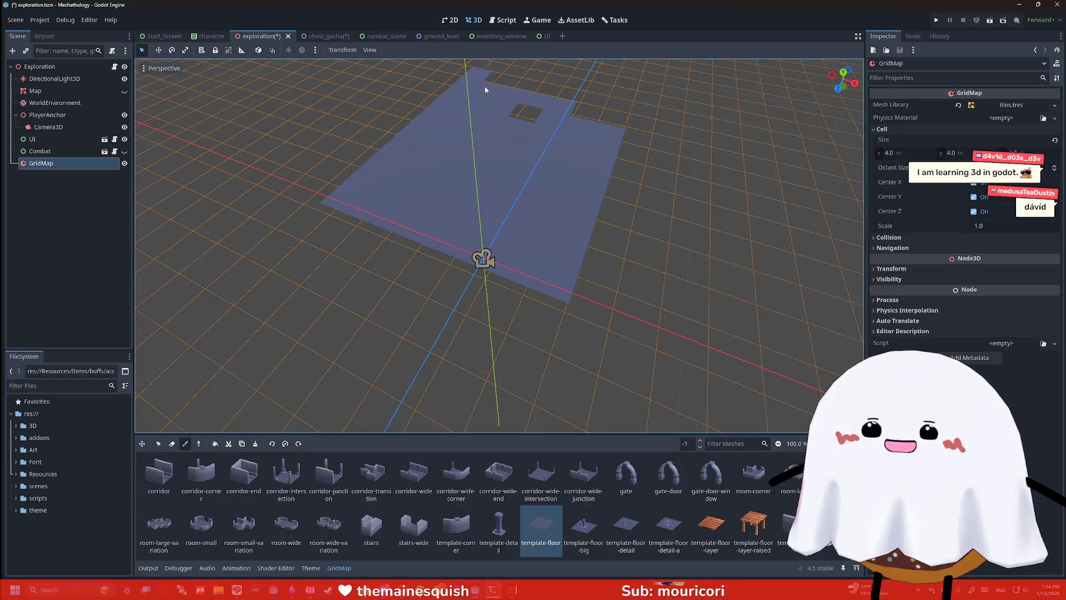
left_click_drag(485, 89, 609, 120)
left_click(521, 116)
scroll(538, 100, "down", 5)
left_click_drag(526, 129, 570, 145)
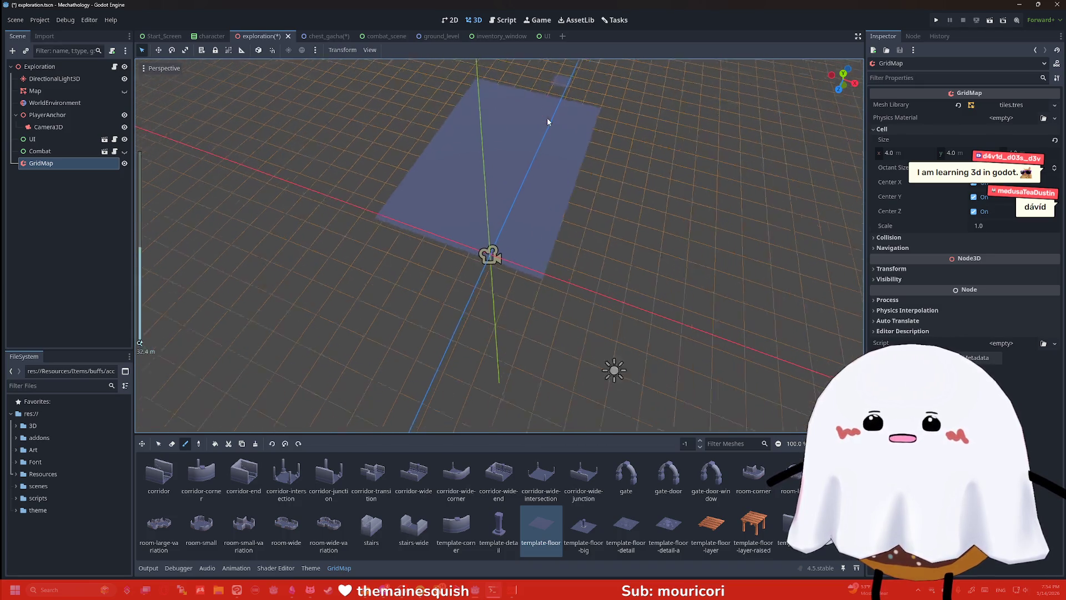
scroll(548, 117, "up", 5)
left_click(626, 525)
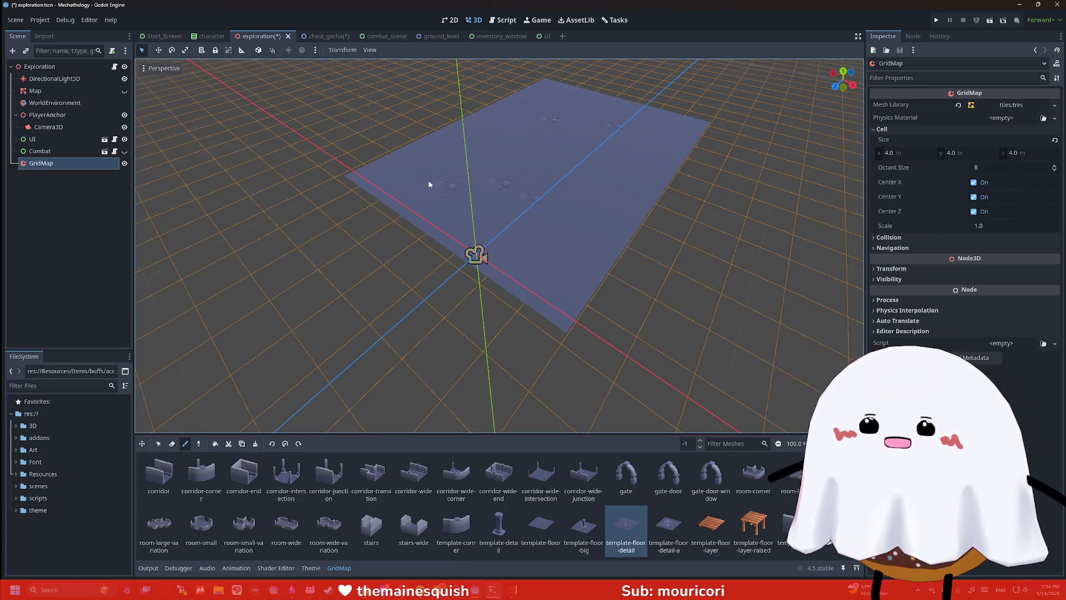
left_click_drag(604, 140, 542, 145)
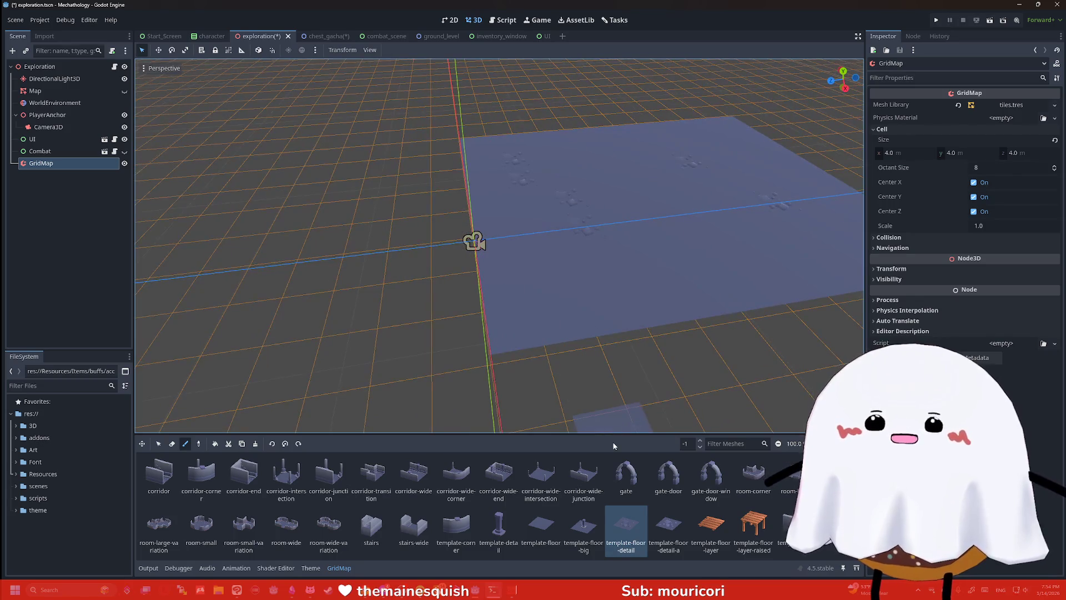
Place two gate arches on the dungeon floor
left_click(627, 478)
left_click(557, 229)
left_click(630, 182)
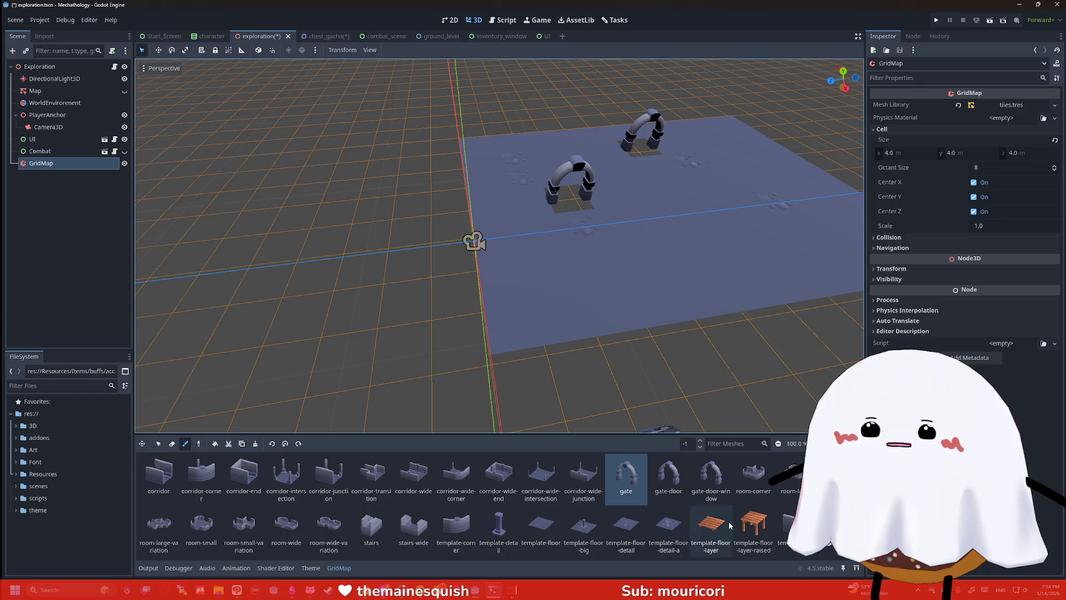
Add a row of three dark template tiles along the floor's back edge
left_click(793, 525)
left_click(479, 154)
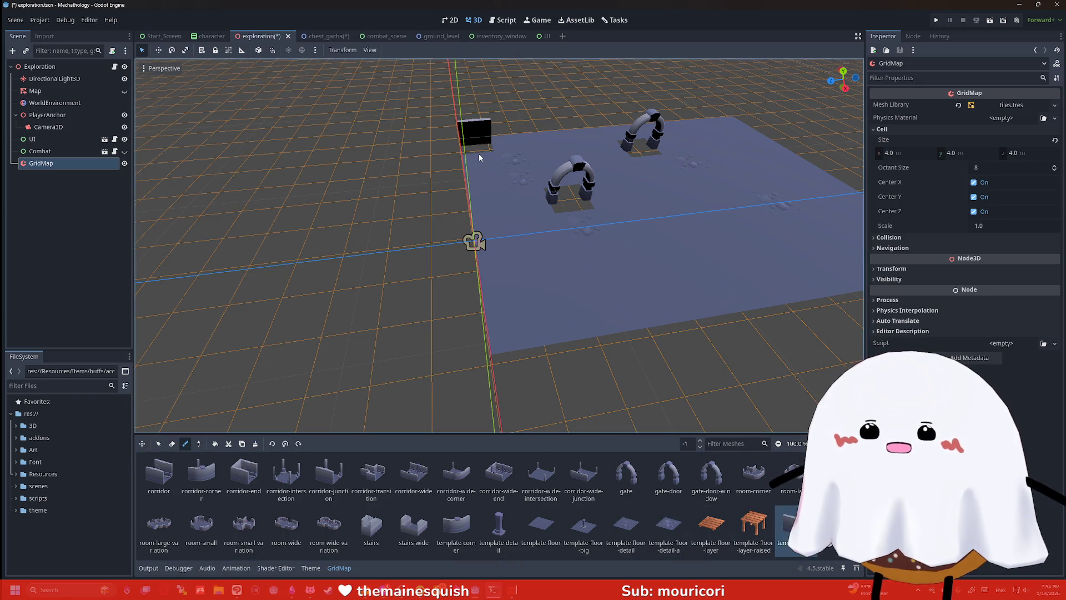
left_click(507, 152)
left_click(538, 150)
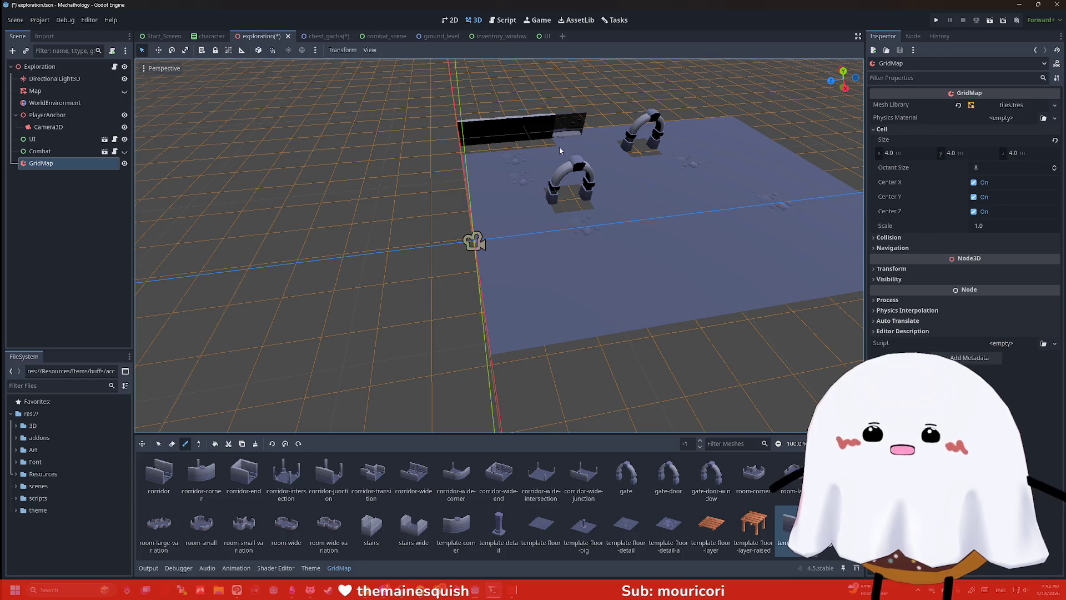
mouse_move(578, 78)
left_mouse_down()
mouse_move(693, 101)
mouse_move(462, 147)
mouse_move(447, 400)
left_mouse_up()
Try the template-floor and template-floor-detail-a tiles, then pick the room-wide piece
left_click(541, 528)
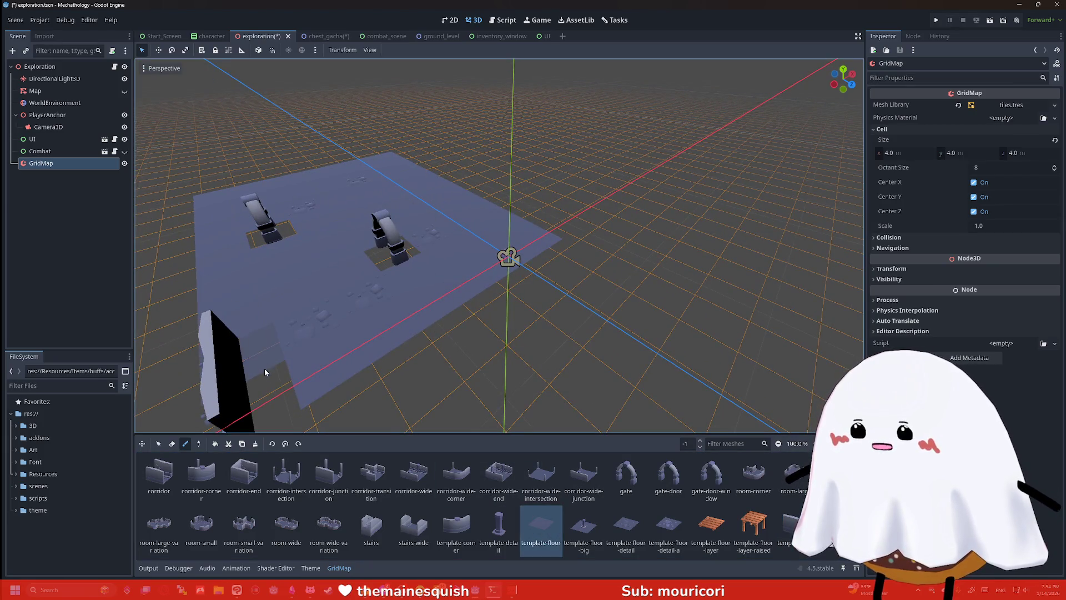
left_click_drag(424, 307, 442, 233)
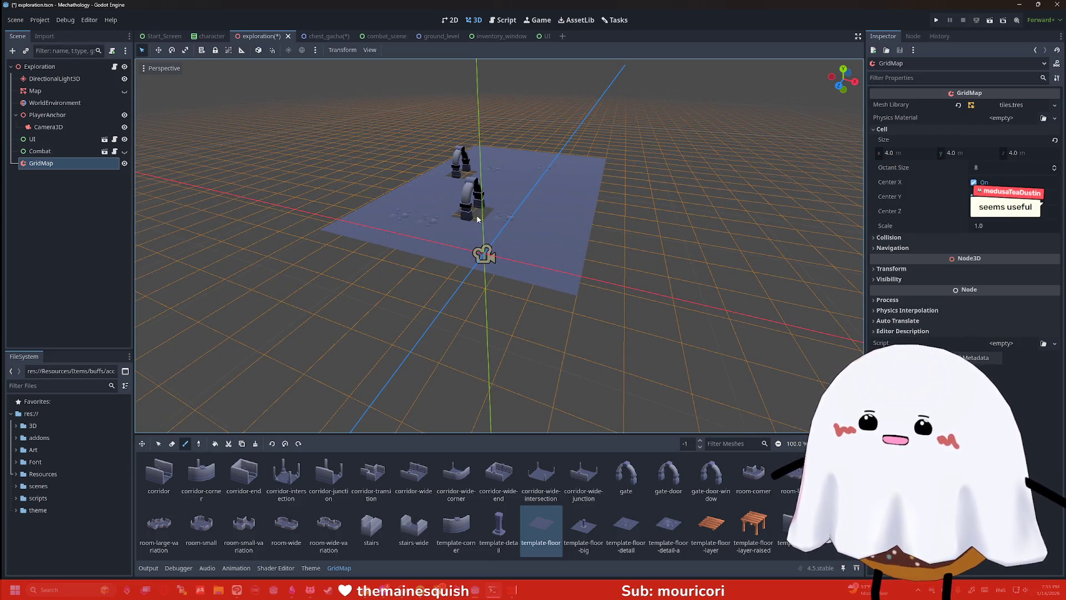
left_click_drag(552, 220, 465, 222)
left_click(669, 528)
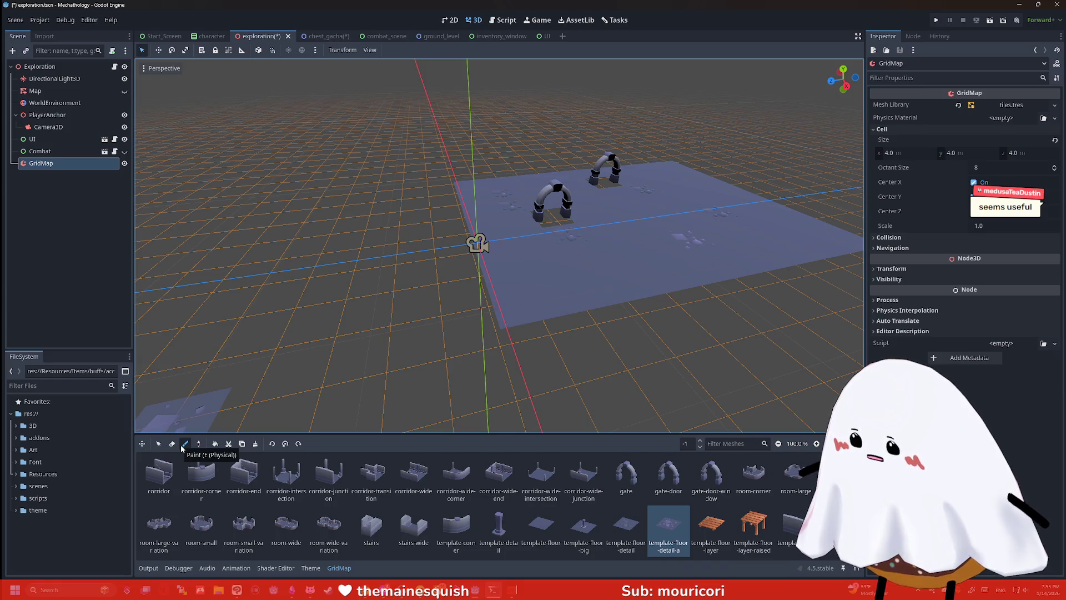
left_click(286, 525)
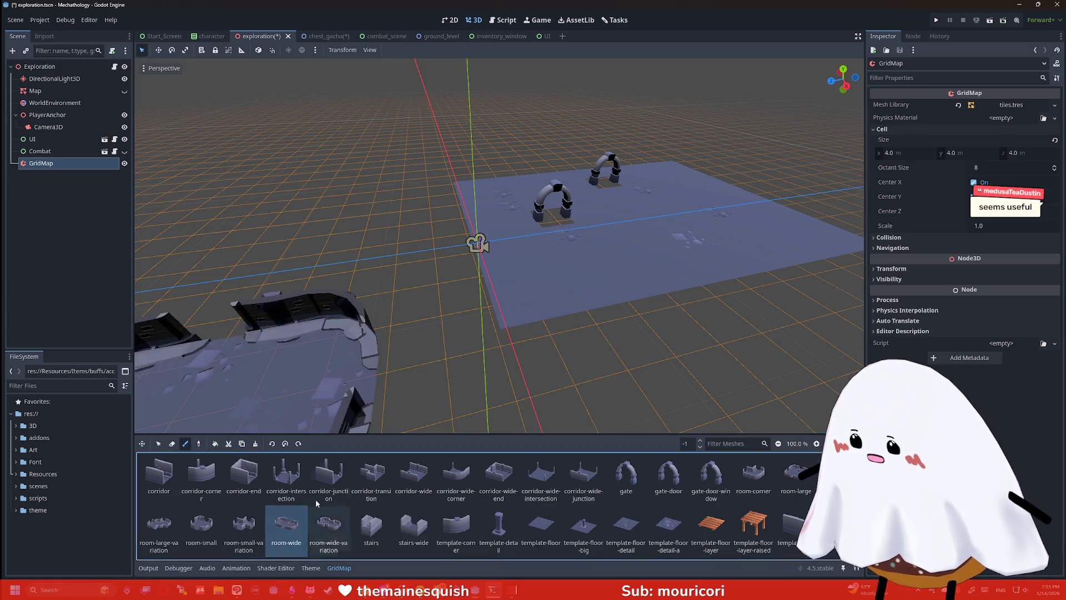
Build room walls and pillars with the room-wide and corridor-wide-intersection meshes
mouse_move(628, 271)
left_mouse_down()
mouse_move(570, 204)
mouse_move(441, 161)
mouse_move(435, 141)
mouse_move(445, 131)
mouse_move(453, 196)
mouse_move(504, 202)
mouse_move(671, 212)
mouse_move(717, 172)
left_mouse_up()
left_click(541, 477)
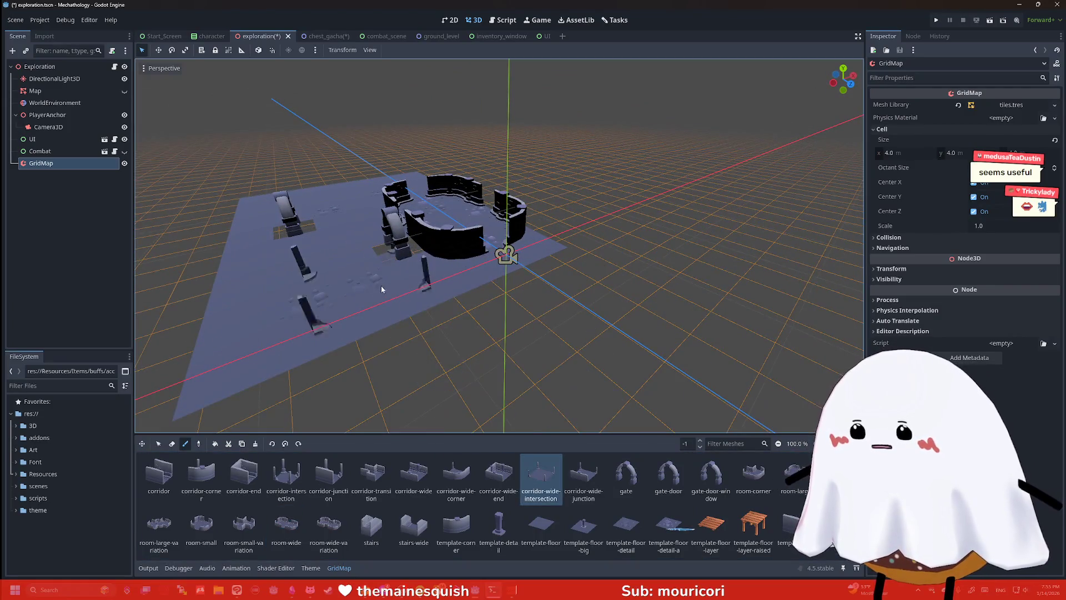
mouse_move(352, 347)
left_mouse_down()
mouse_move(537, 294)
mouse_move(576, 301)
mouse_move(368, 275)
left_mouse_up()
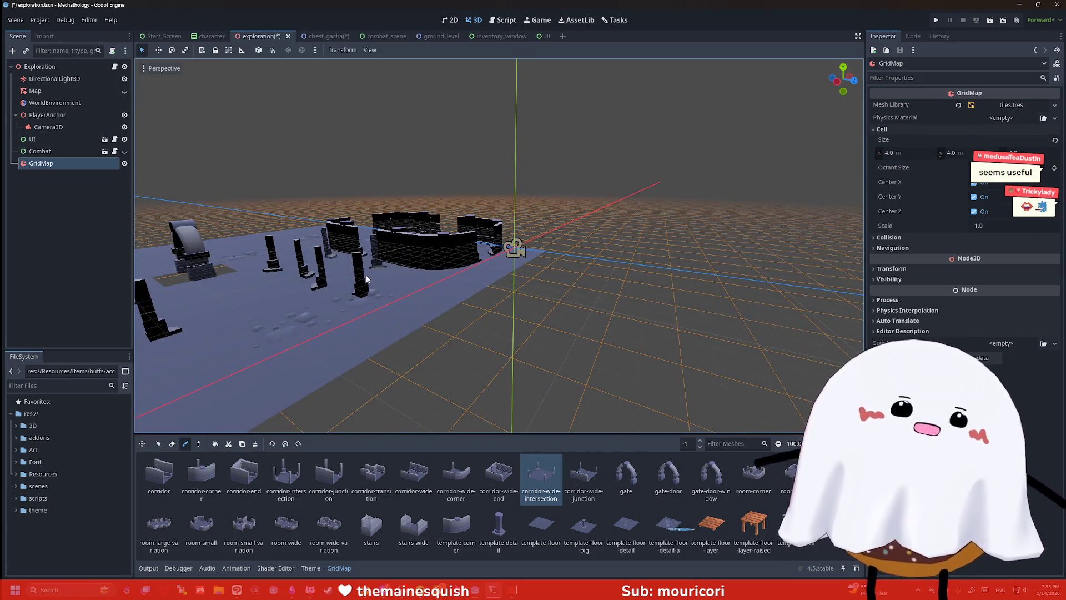
mouse_move(447, 229)
left_mouse_down()
mouse_move(240, 255)
mouse_move(500, 230)
left_mouse_up()
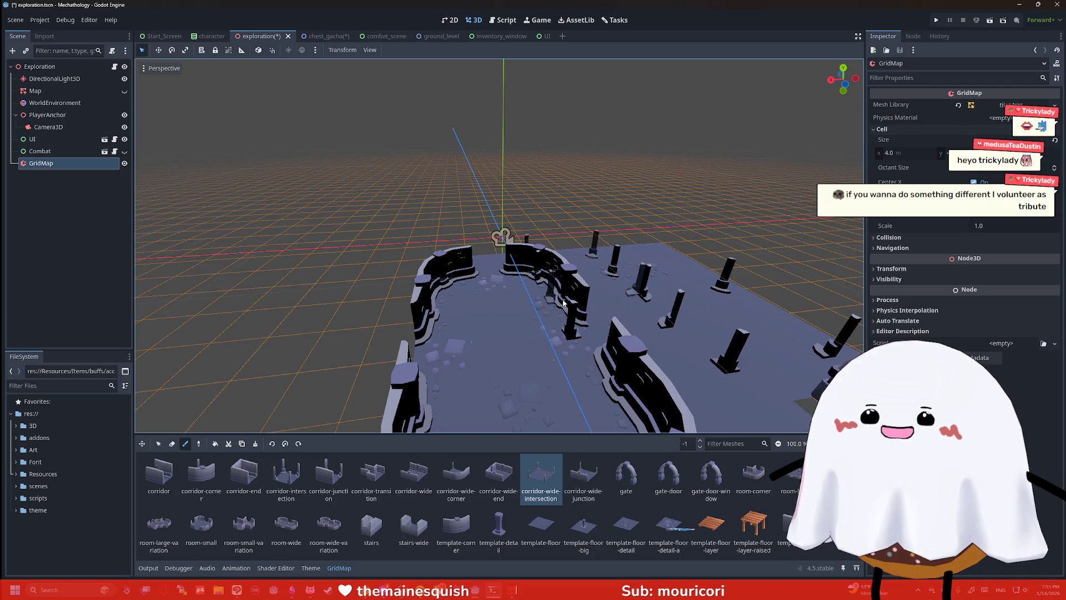
Paint template-floor-layer wooden pallets across the floor and open combat_scene
left_click(711, 528)
mouse_move(613, 354)
left_mouse_down()
mouse_move(662, 340)
mouse_move(498, 278)
mouse_move(605, 270)
mouse_move(639, 283)
mouse_move(633, 303)
mouse_move(580, 300)
mouse_move(534, 261)
mouse_move(632, 334)
mouse_move(507, 381)
mouse_move(628, 360)
mouse_move(422, 333)
left_mouse_up()
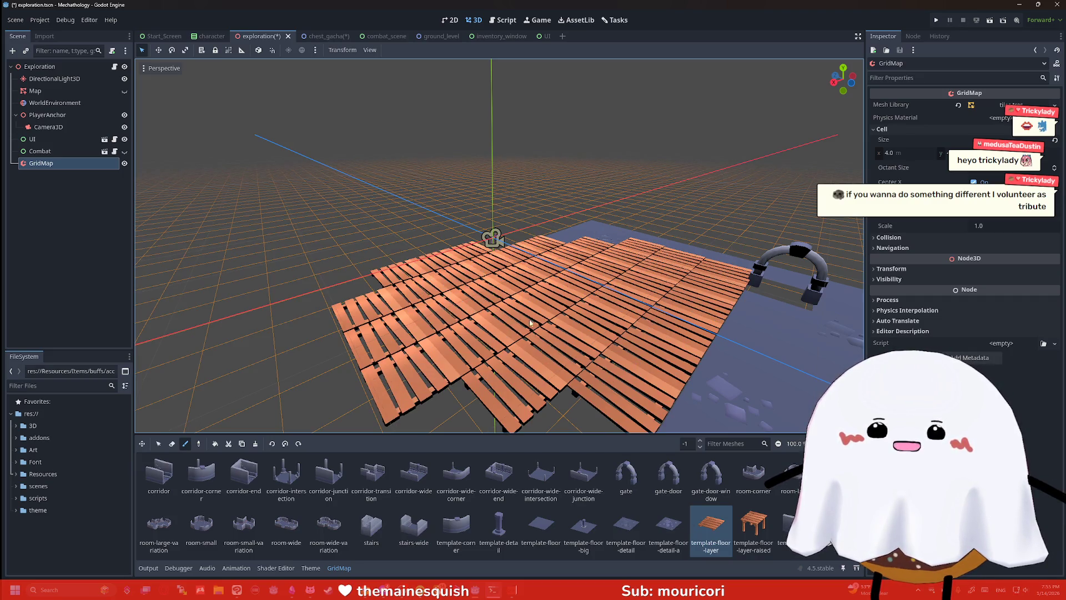
scroll(593, 296, "down", 2)
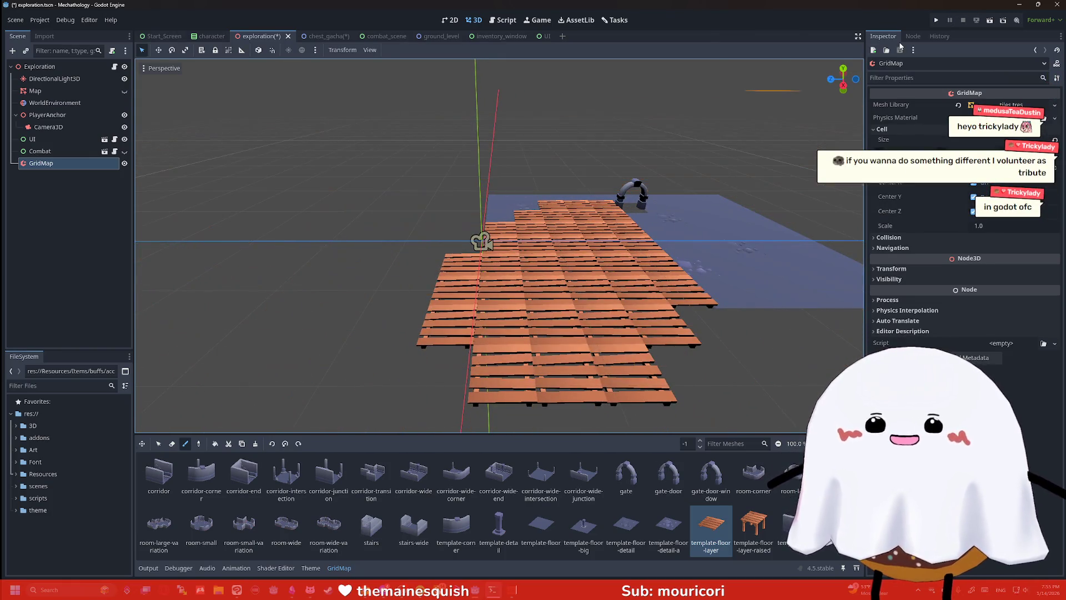
left_click(375, 36)
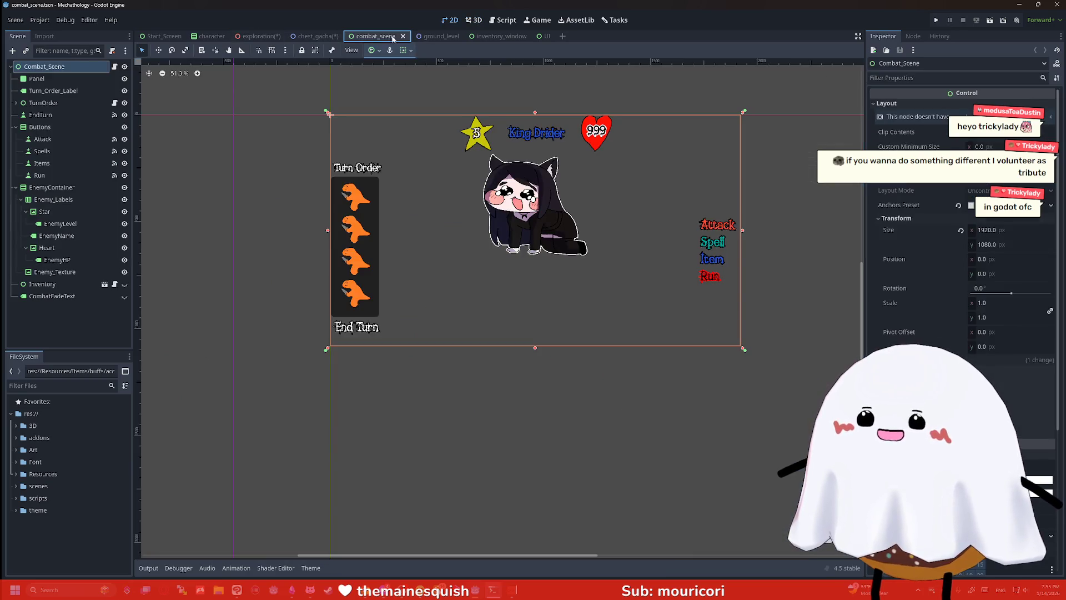
Test-run the combat scene, then move through the scene tabs to ground_level
left_click(990, 21)
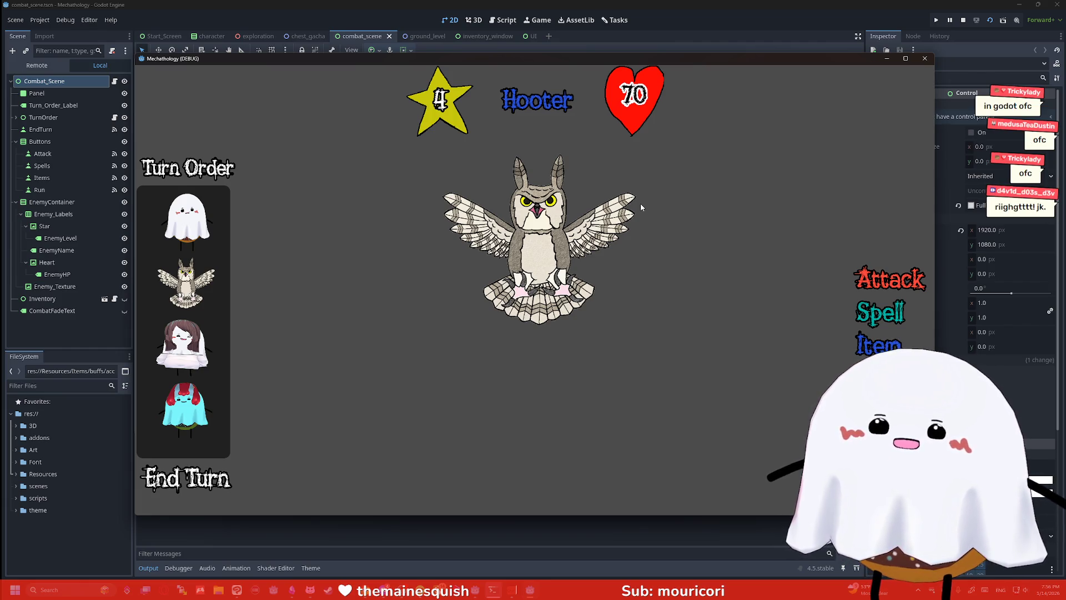
left_click(925, 57)
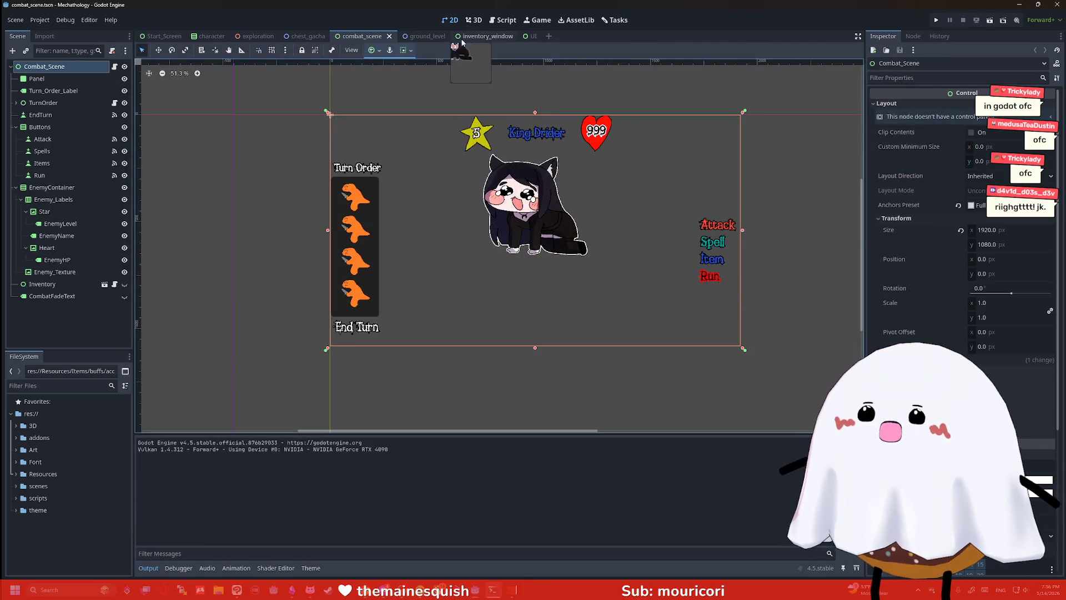
left_click(474, 36)
left_click(528, 36)
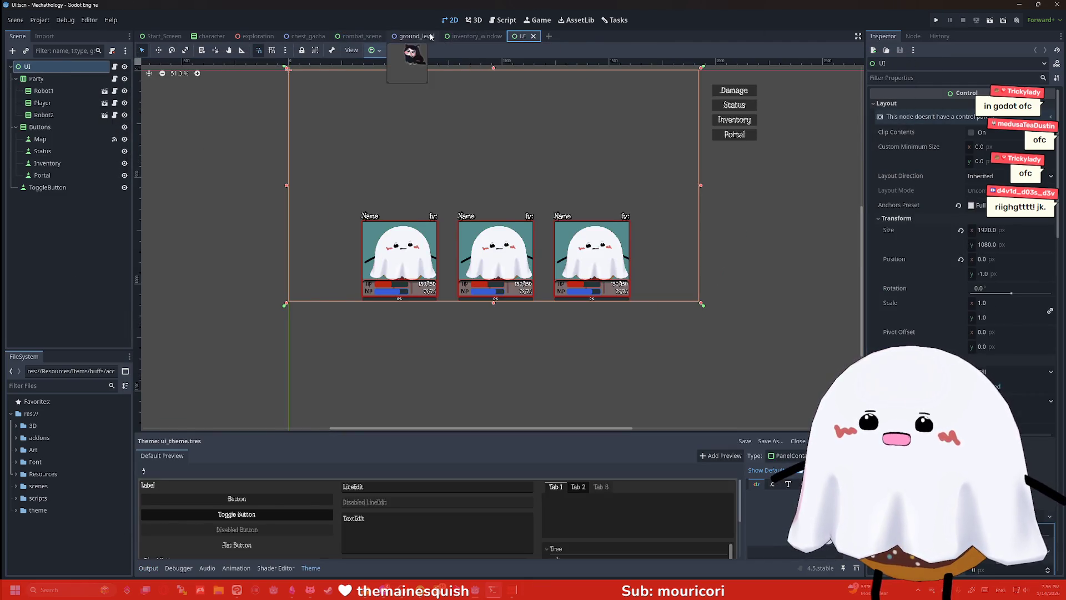
left_click(415, 36)
Playtest the Workbench menu (Robot Parts, Make Armor, Make Weapon, Modify), then return to combat_scene
left_click(980, 21)
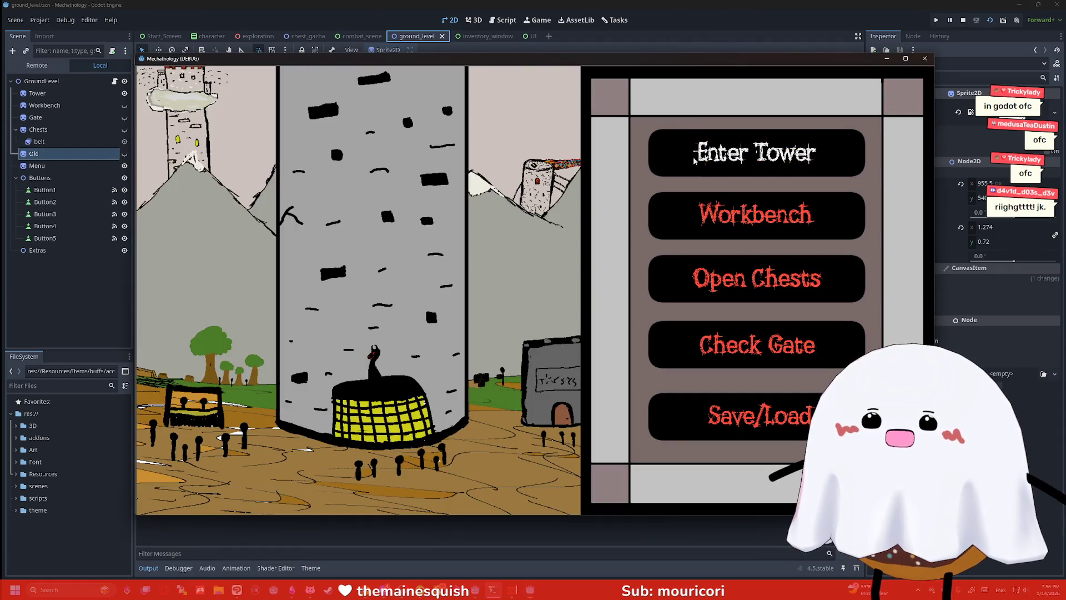
left_click(755, 212)
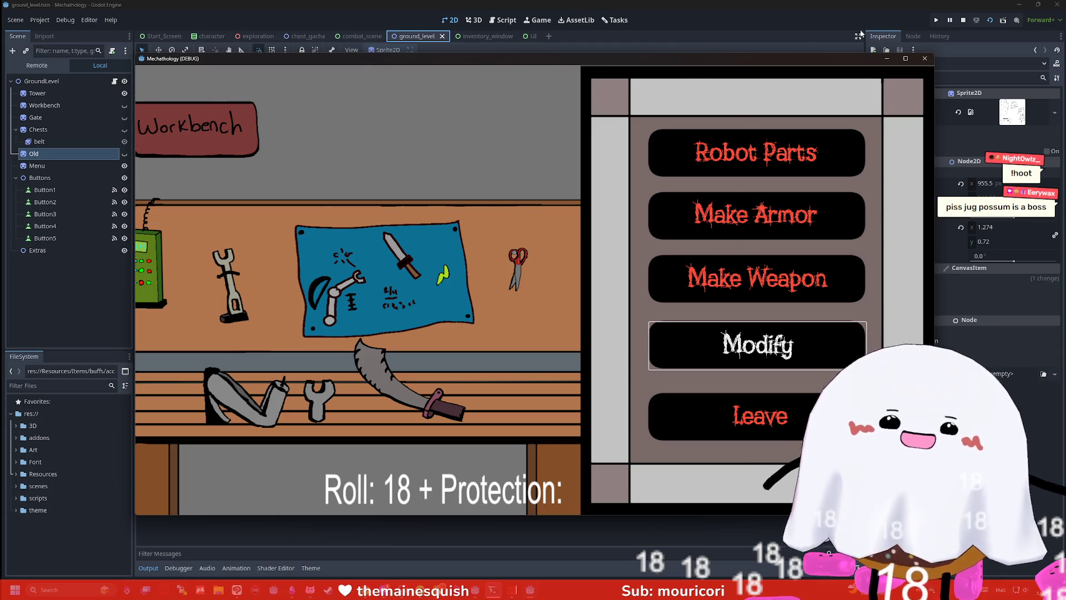
left_click(887, 59)
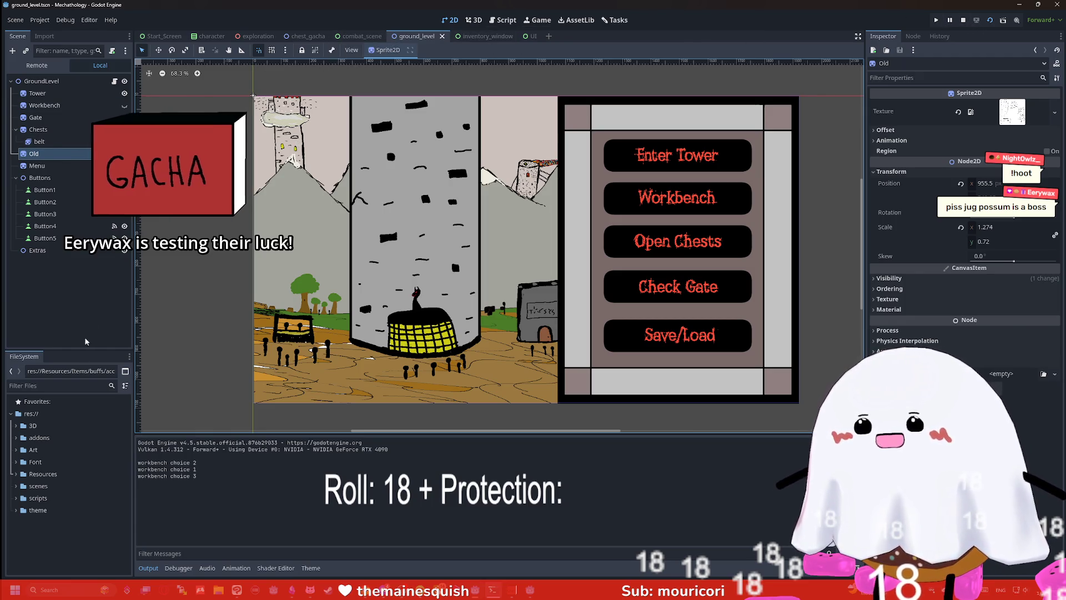
left_click(358, 36)
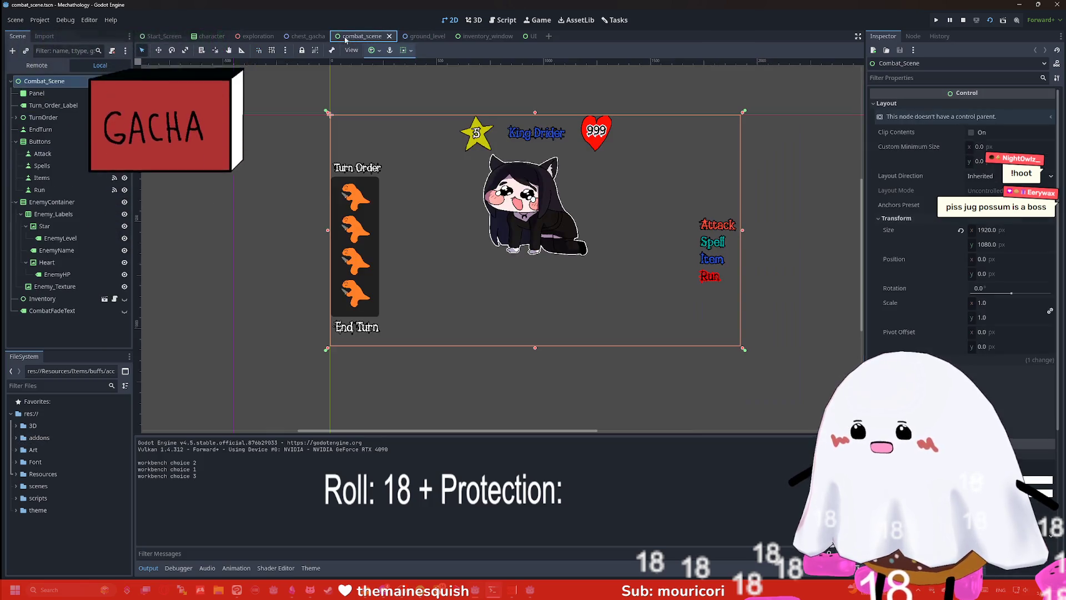
Expand Art > enemies and drag Alexi The Pogo Possum.png onto the Enemy_Texture node
scroll(247, 192, "up", 4)
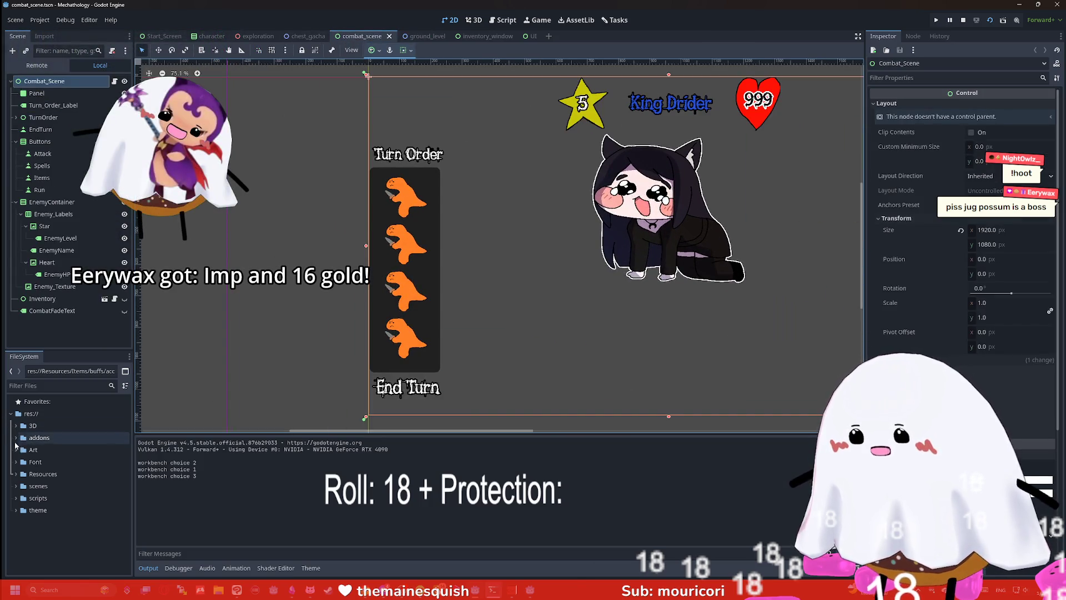
double_click(23, 451)
left_click(21, 469)
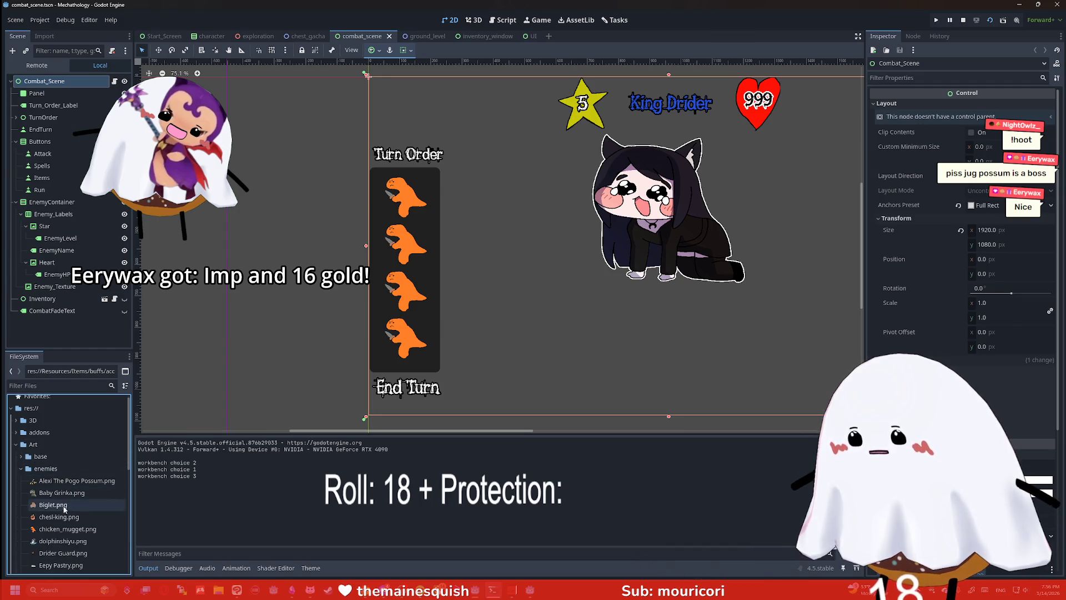
mouse_move(73, 481)
left_mouse_down()
mouse_move(71, 241)
mouse_move(158, 216)
mouse_move(75, 290)
left_mouse_up()
Zoom and pan the canvas to view the pogo possum among the yellow jugs
scroll(550, 179, "up", 1)
scroll(550, 179, "right", 5)
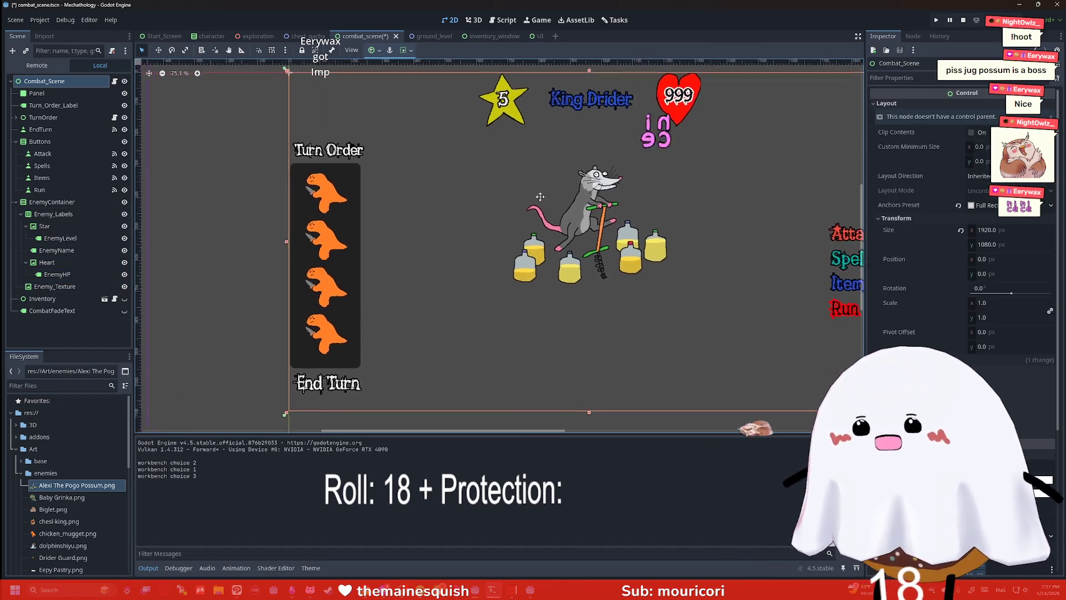
scroll(550, 179, "up", 3)
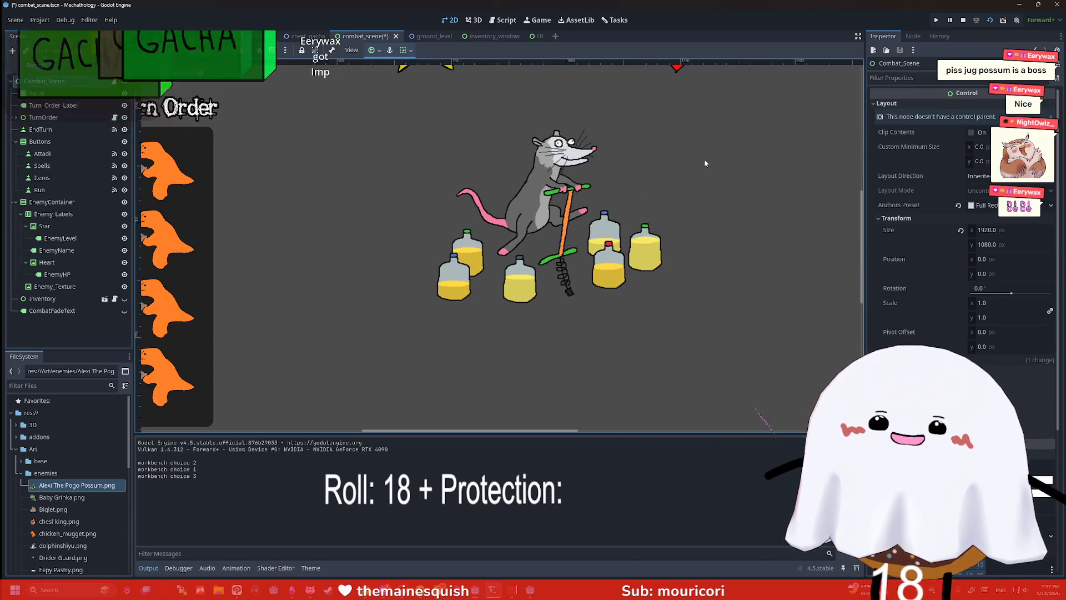
scroll(649, 229, "down", 1)
scroll(653, 211, "up", 1)
scroll(656, 200, "right", 2)
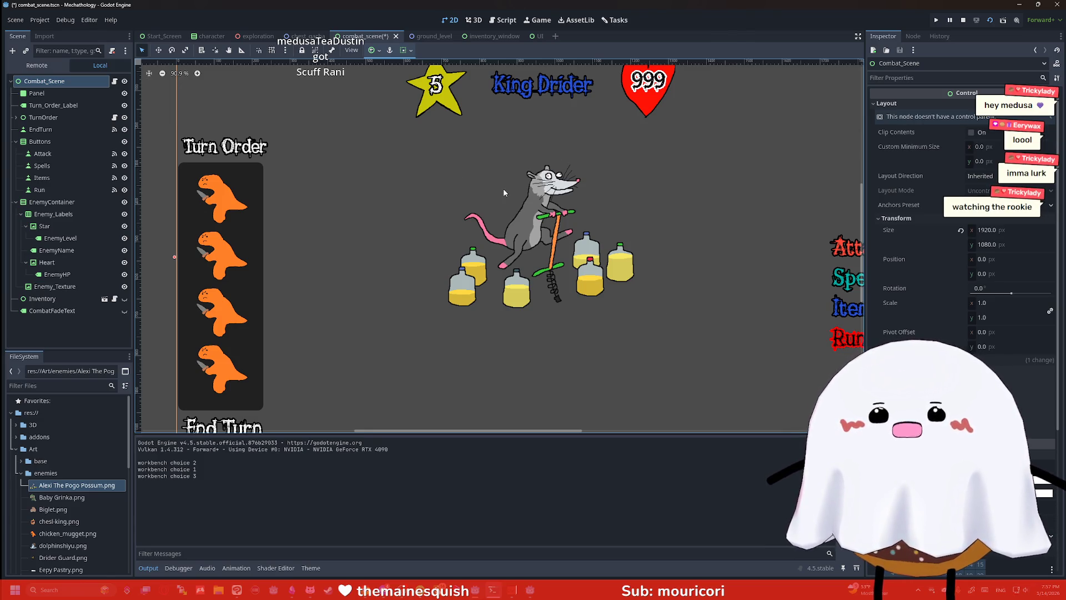
left_click_drag(599, 171, 595, 170)
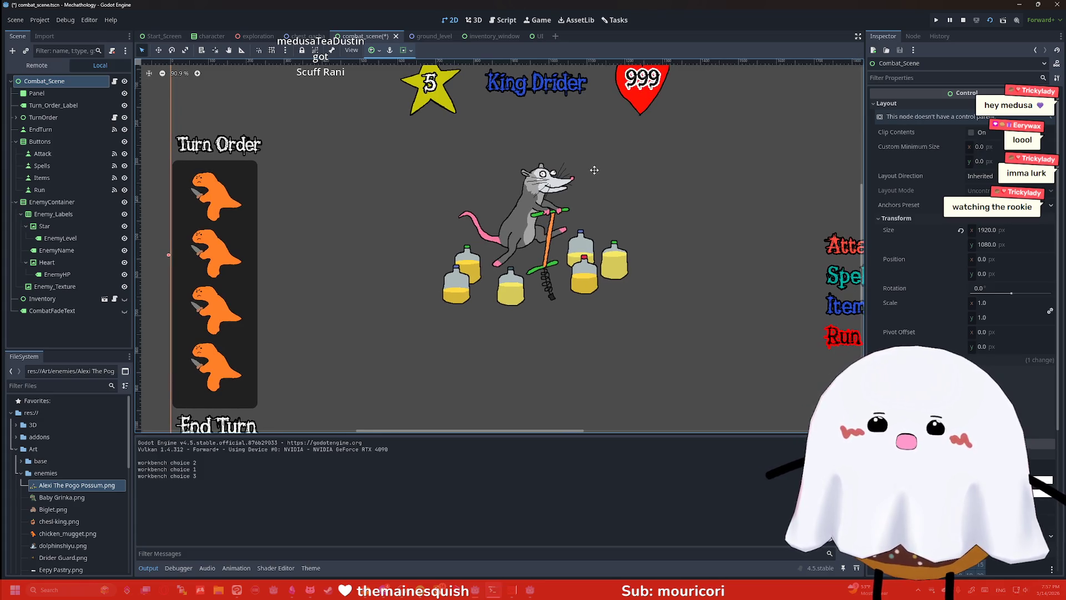
scroll(591, 169, "up", 3)
scroll(618, 163, "down", 3)
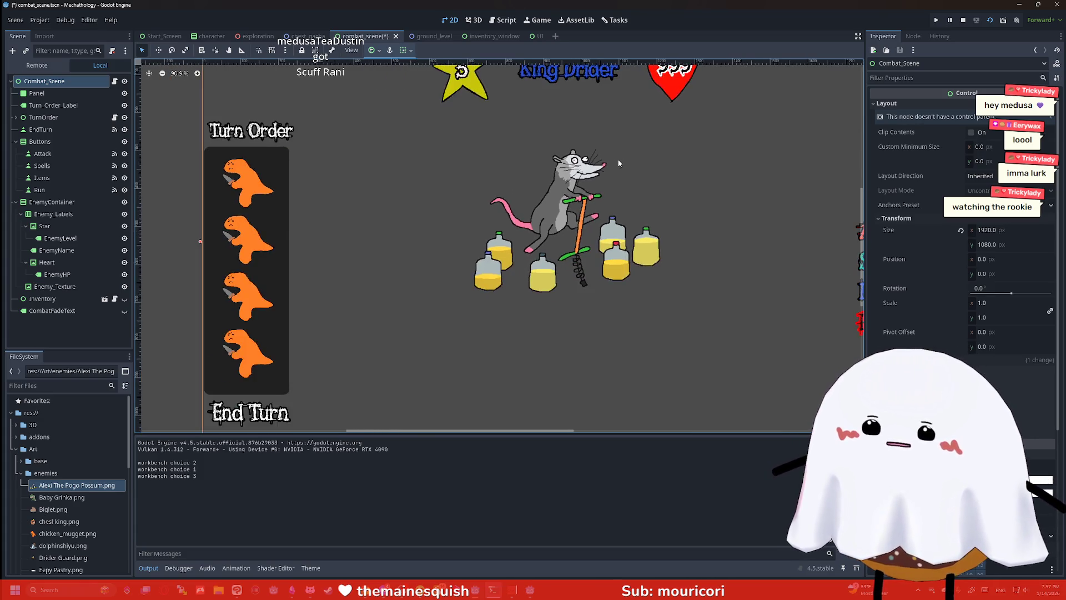
scroll(618, 163, "right", 2)
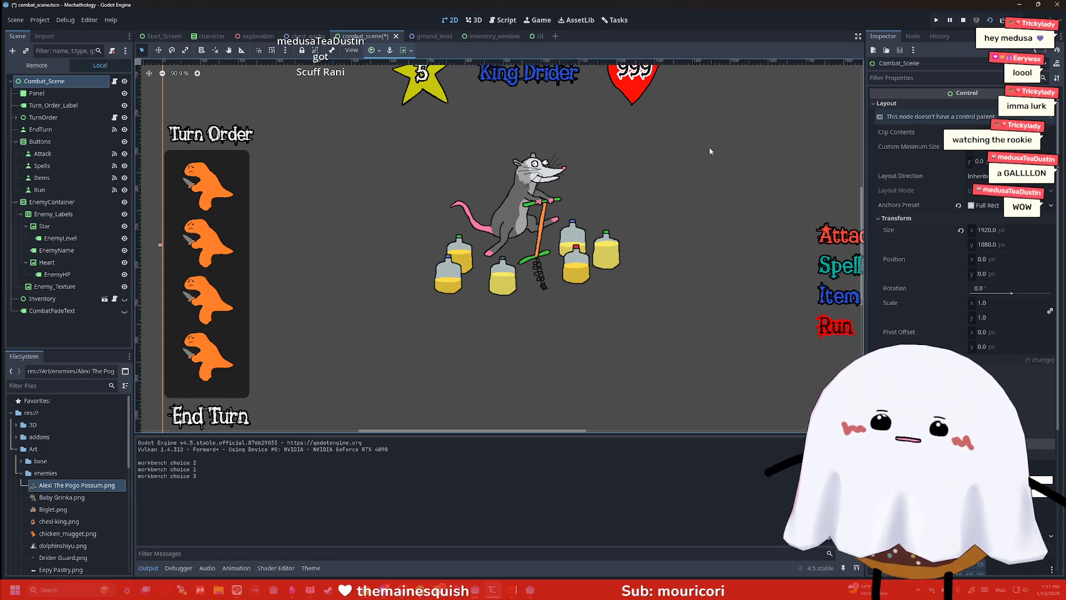
Playtest Open Chests until chests drop onto the conveyor, then open the chest_gacha scene
left_click(1000, 21)
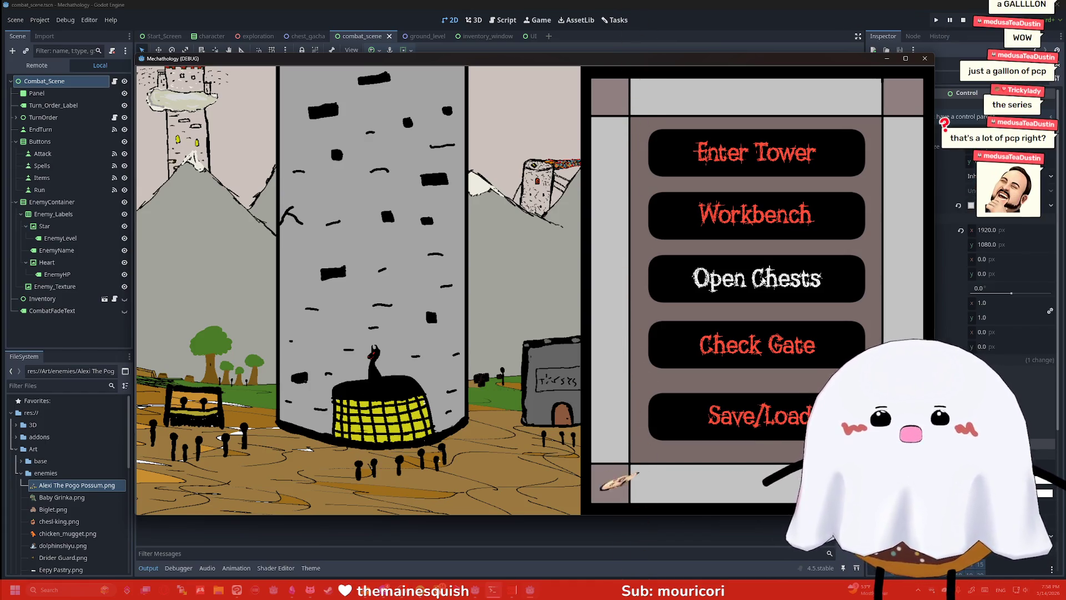
left_click(763, 280)
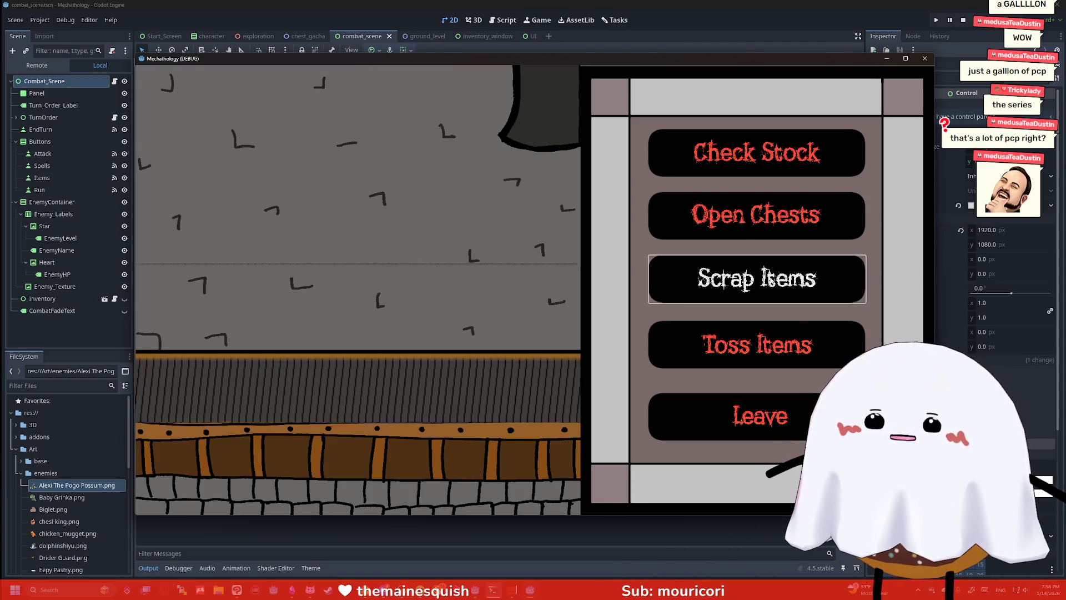
left_click(754, 222)
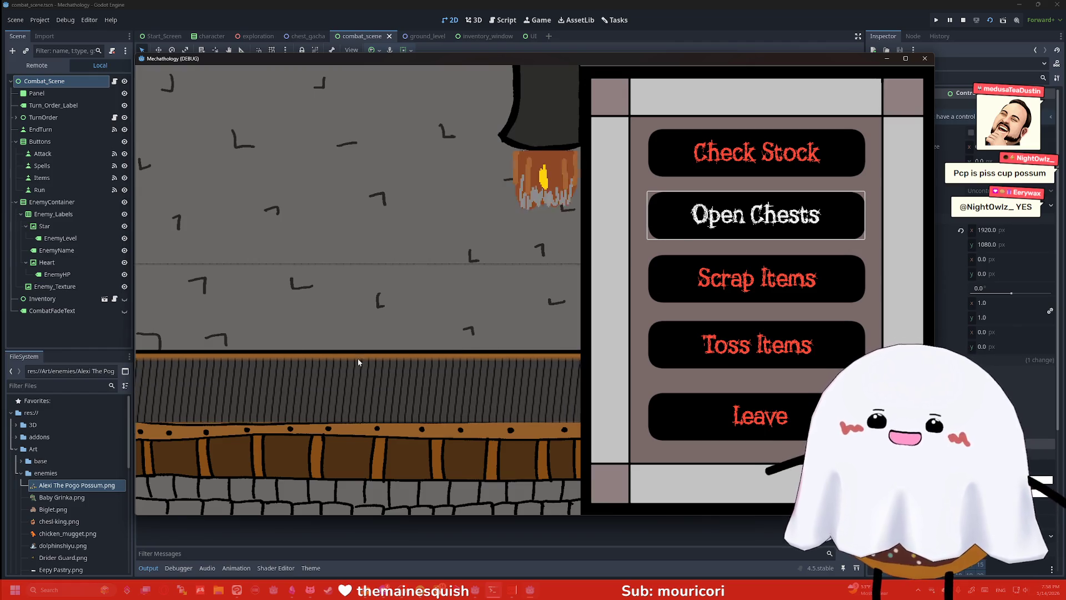
left_click(761, 225)
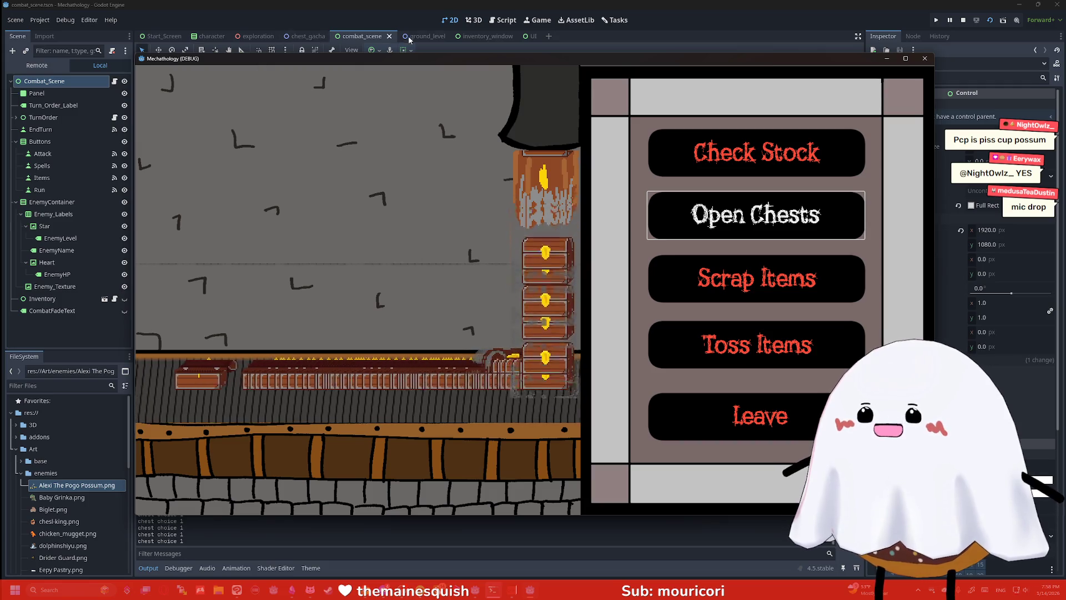
left_click(394, 37)
left_click(309, 36)
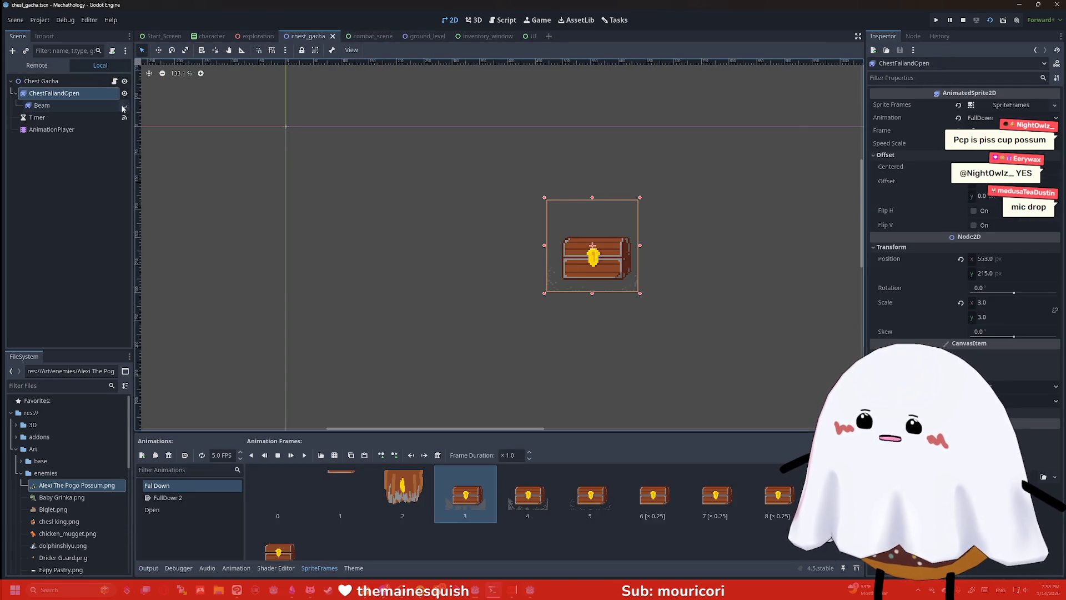
Open a few more chests in the running game, then stop the test run
key("alt+Tab")
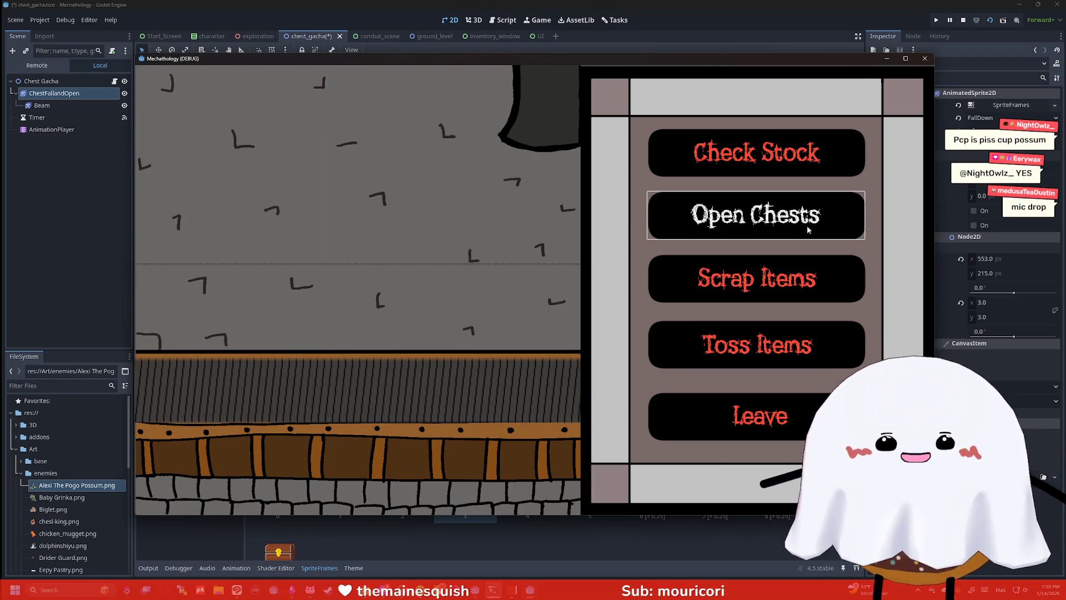
left_click(750, 215)
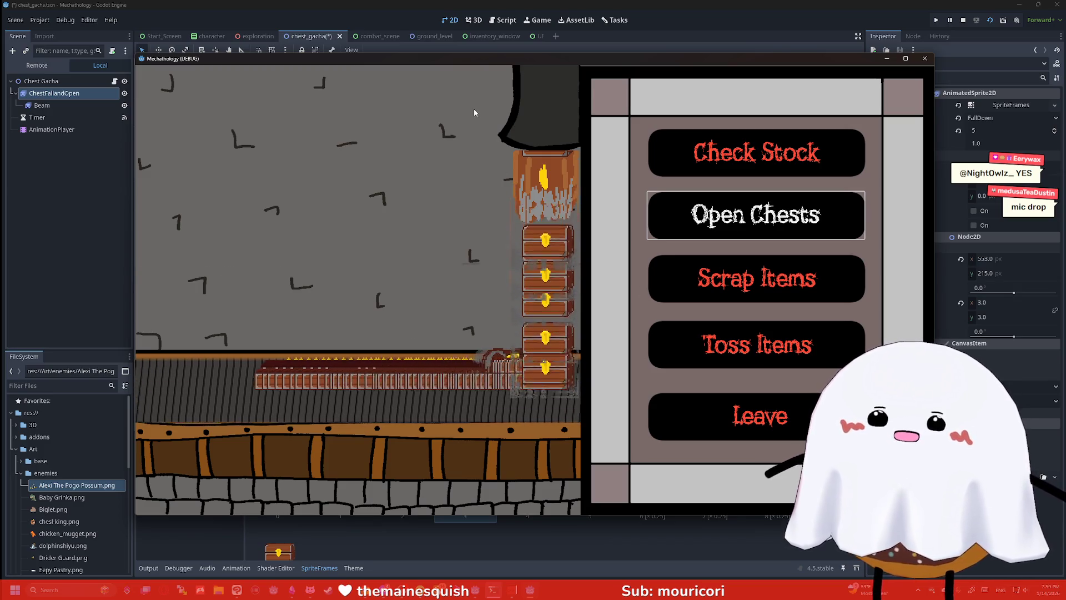
left_click(472, 36)
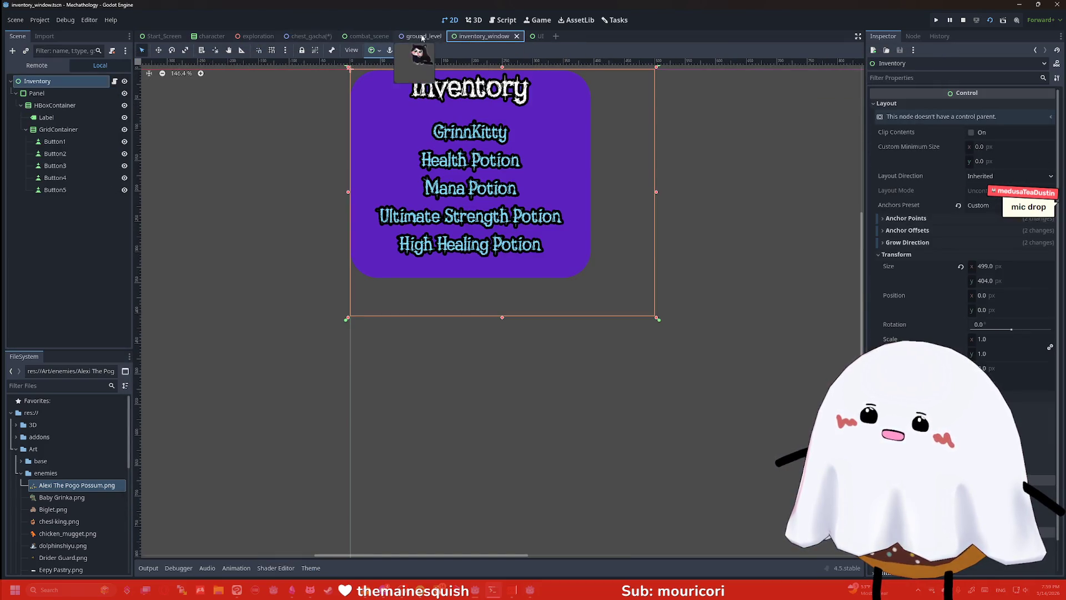
left_click(361, 36)
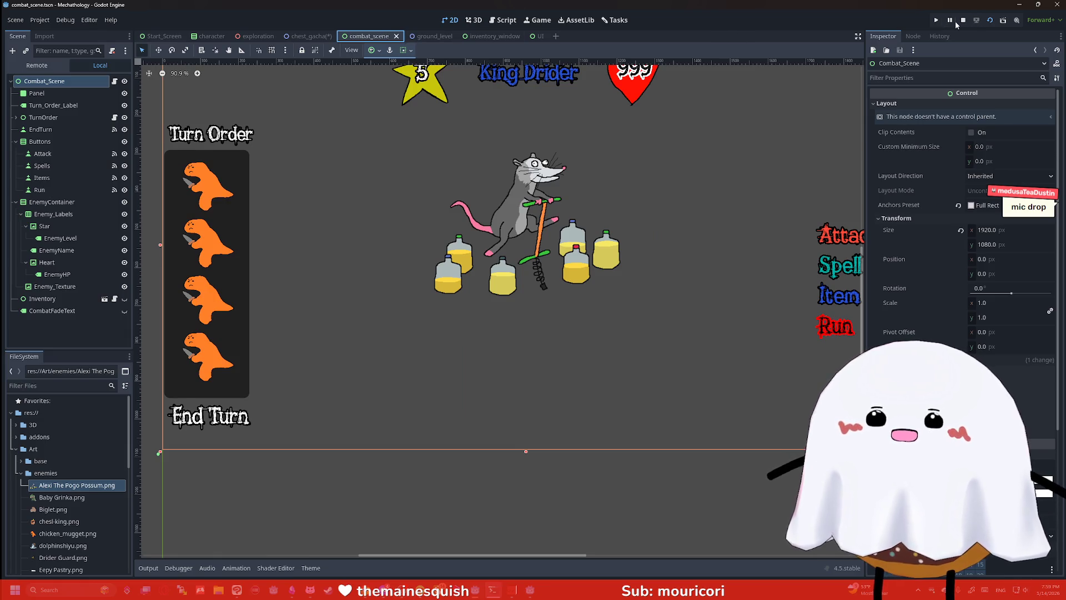
left_click(964, 20)
Save the chest_gacha scene and test-run it on its own briefly
left_click(308, 36)
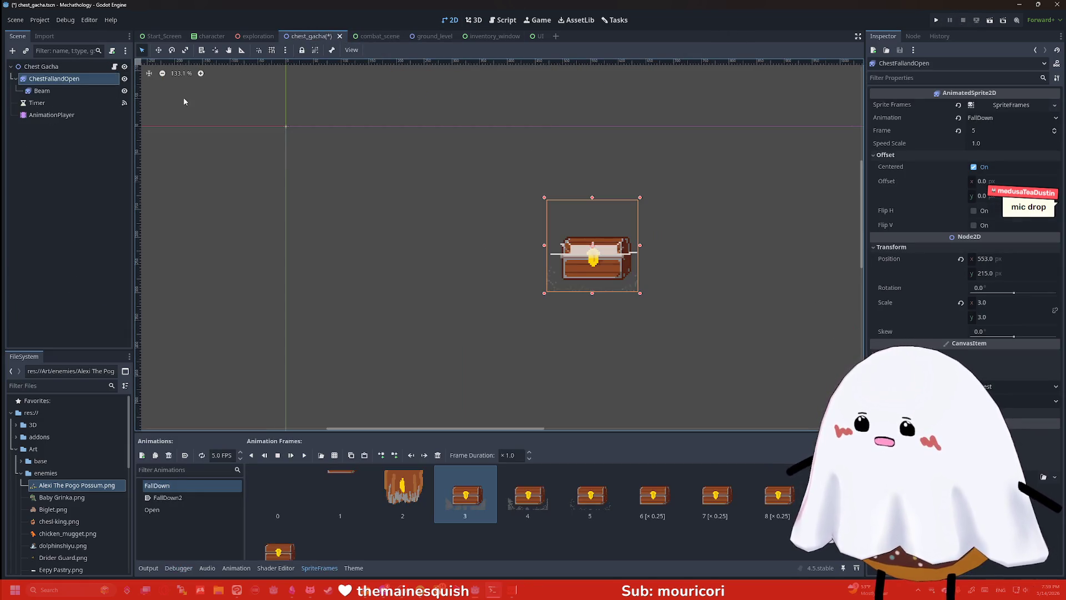
left_click(223, 105)
key("ctrl+s")
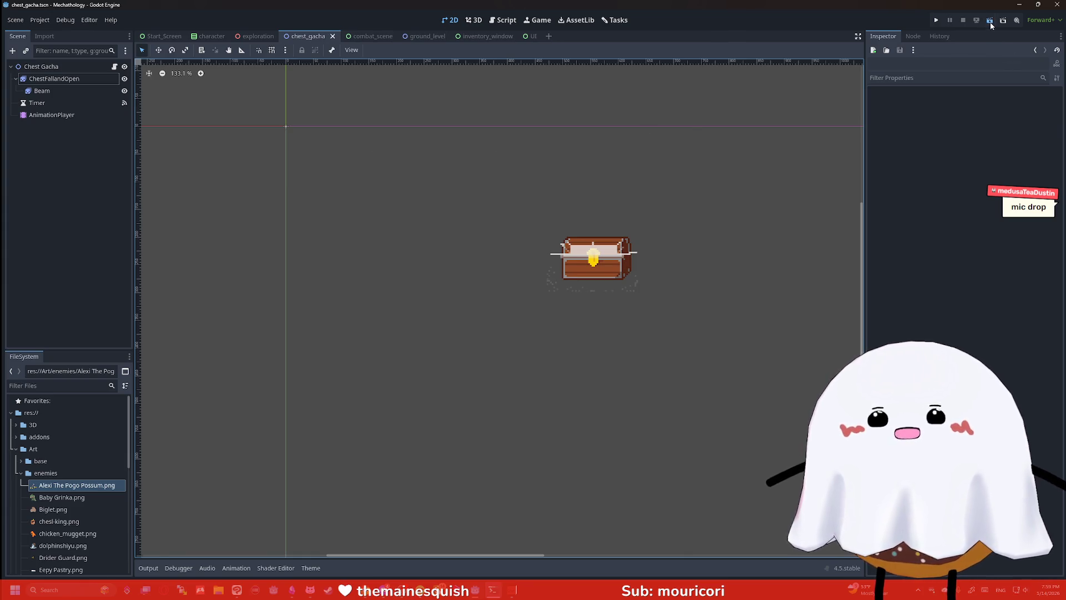
left_click(990, 22)
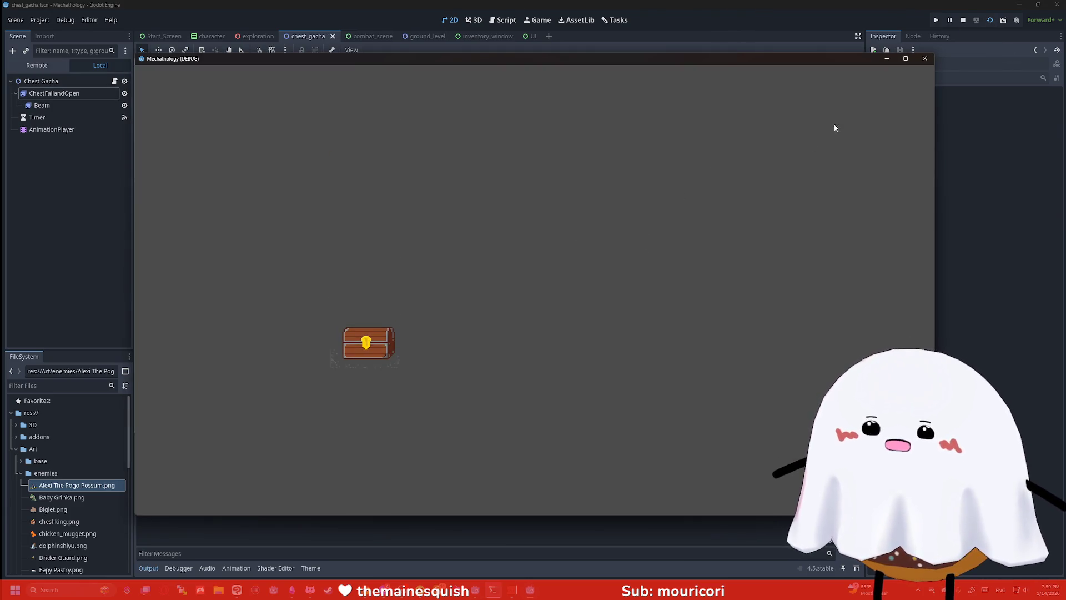
left_click(921, 62)
Run ground_level, enter the chest room, and open four chests onto the conveyor
left_click(422, 36)
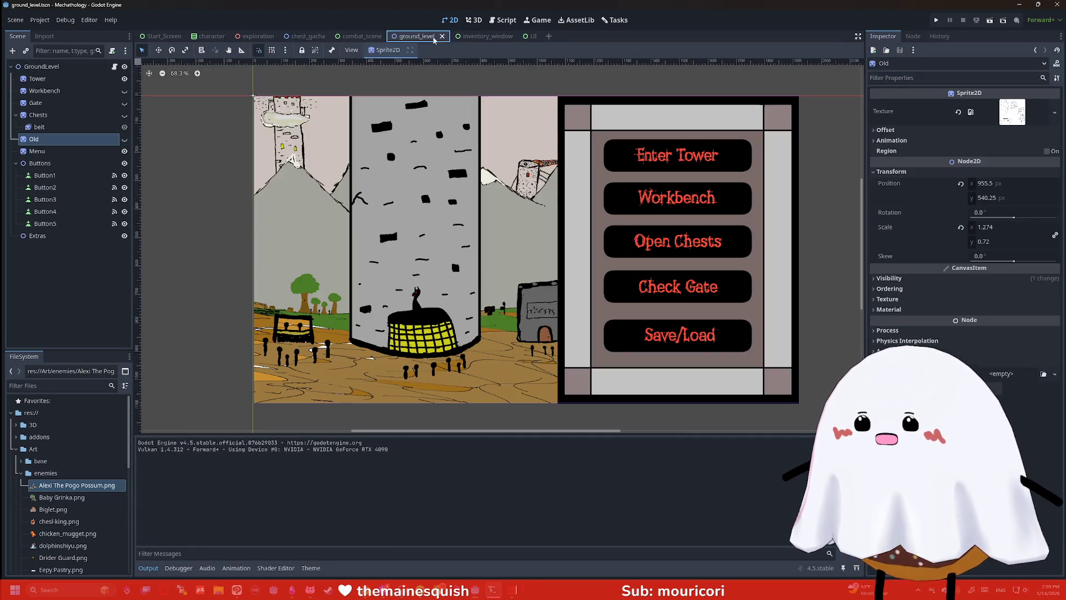
left_click(988, 21)
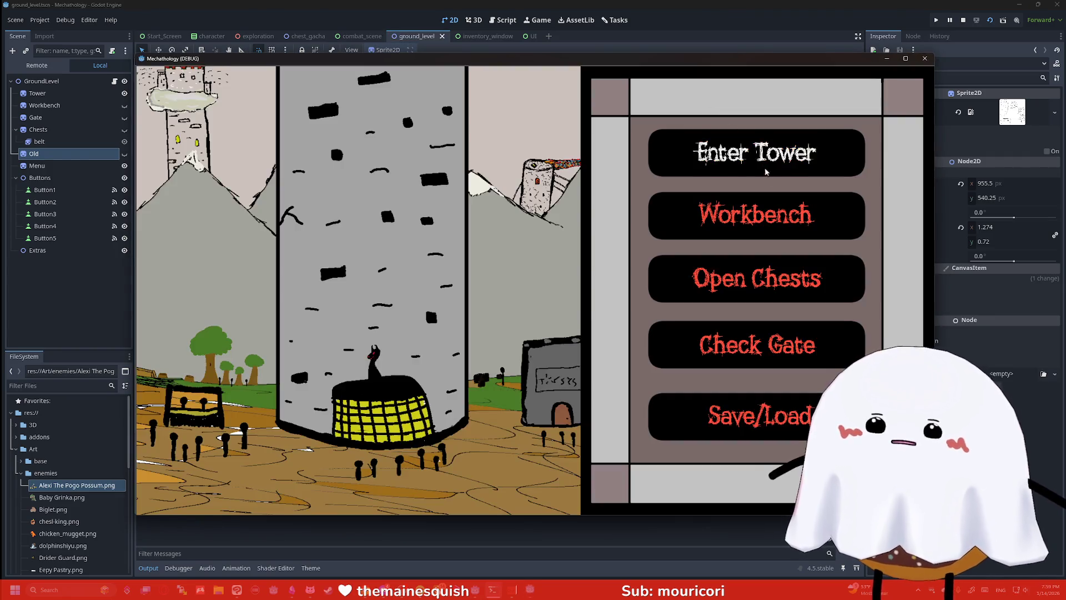
left_click(757, 279)
left_click(756, 215)
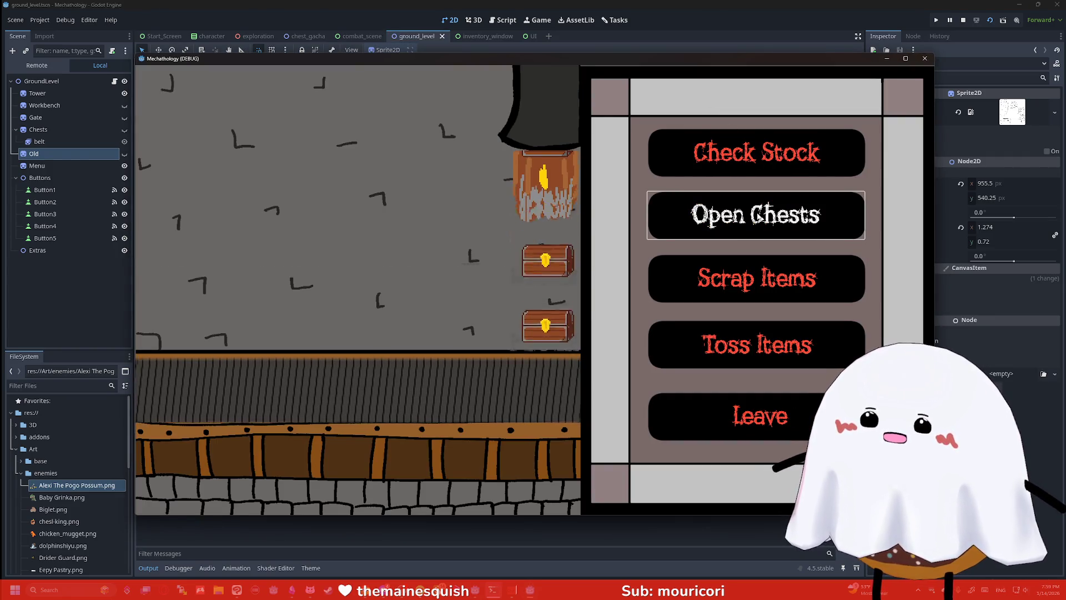
left_click(756, 215)
left_click(756, 215)
left_click(756, 215)
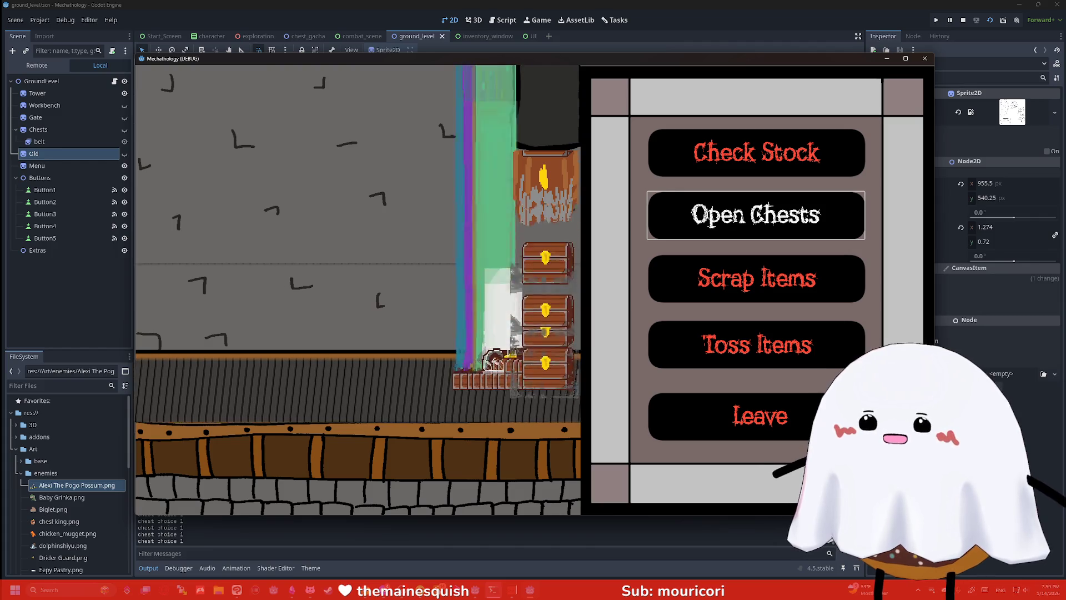
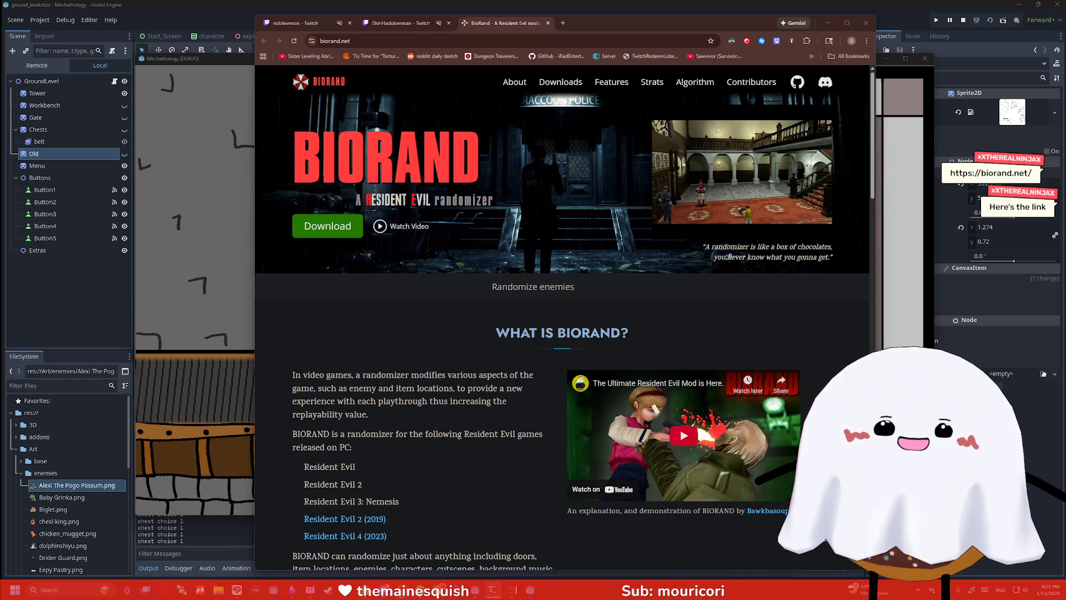
Read the BioRand page from its introduction downward
scroll(493, 276, "down", 10)
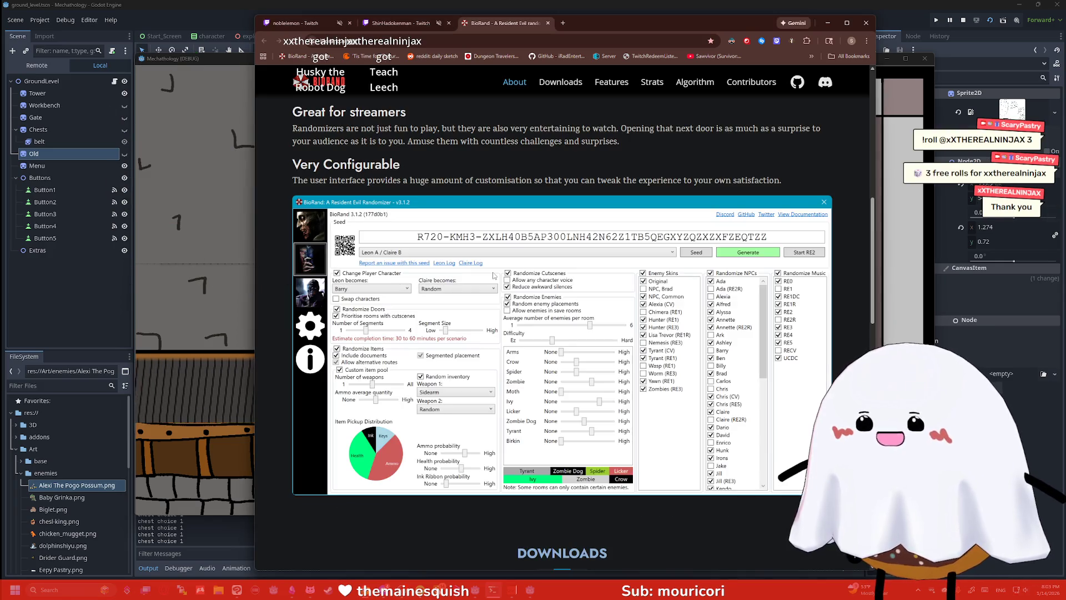
scroll(494, 276, "down", 1)
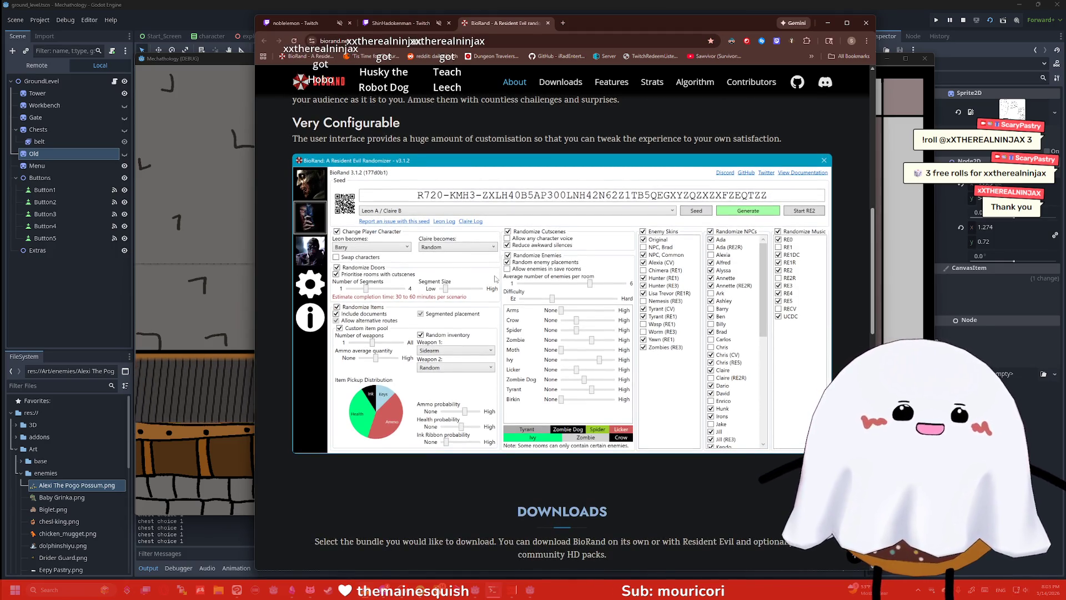
scroll(495, 279, "down", 1)
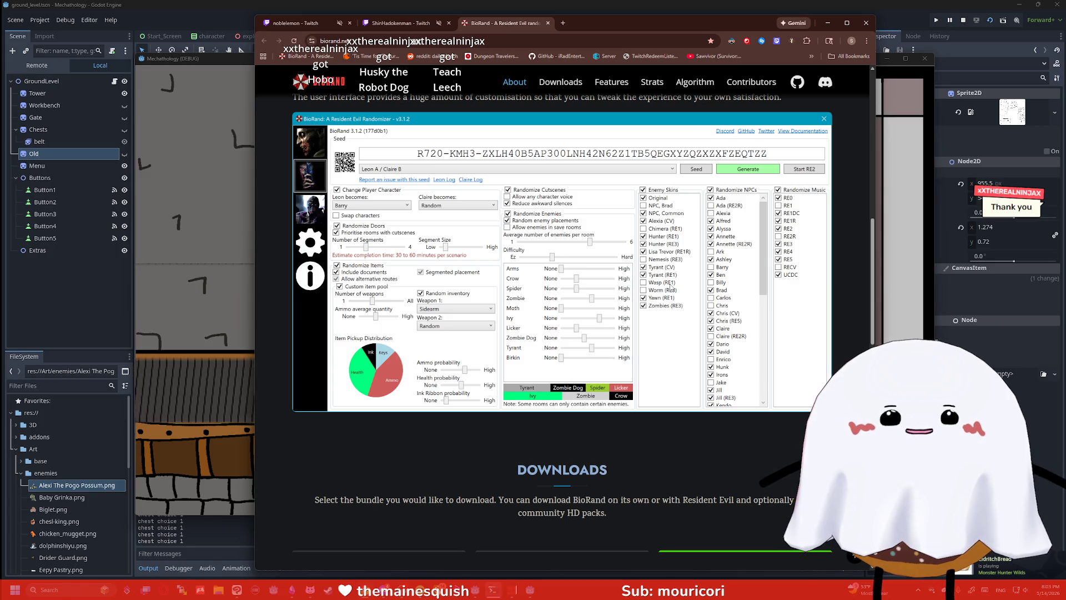
left_click_drag(876, 291, 877, 183)
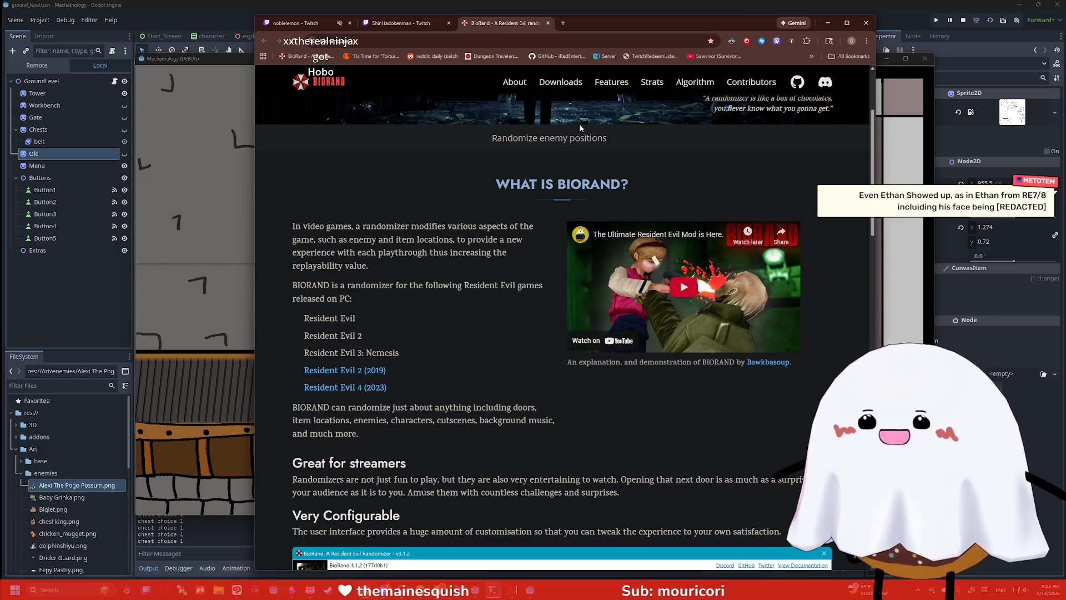
scroll(494, 268, "down", 1)
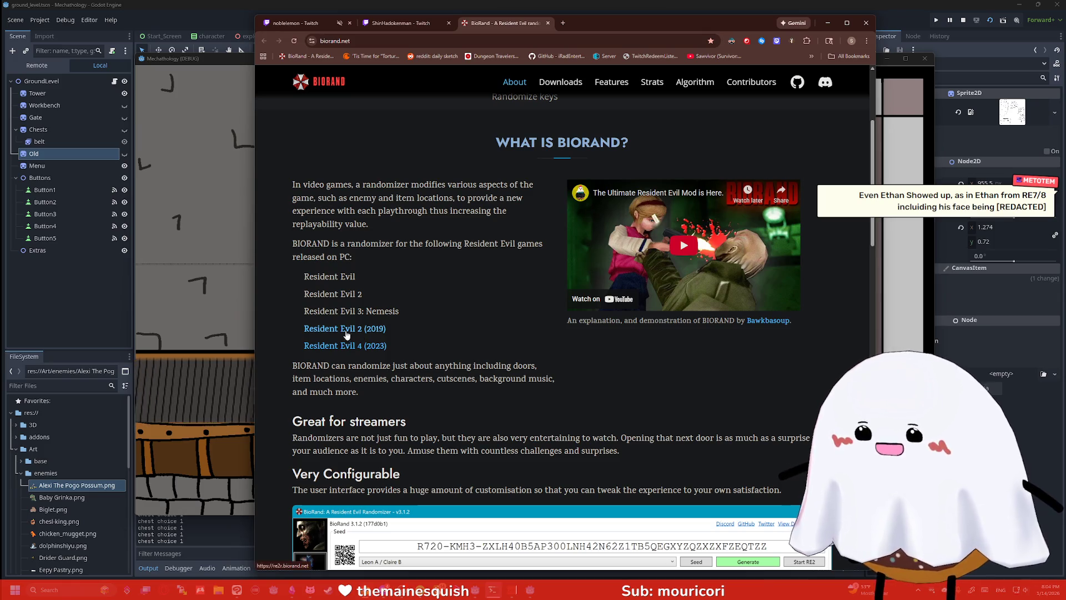
scroll(395, 294, "down", 1)
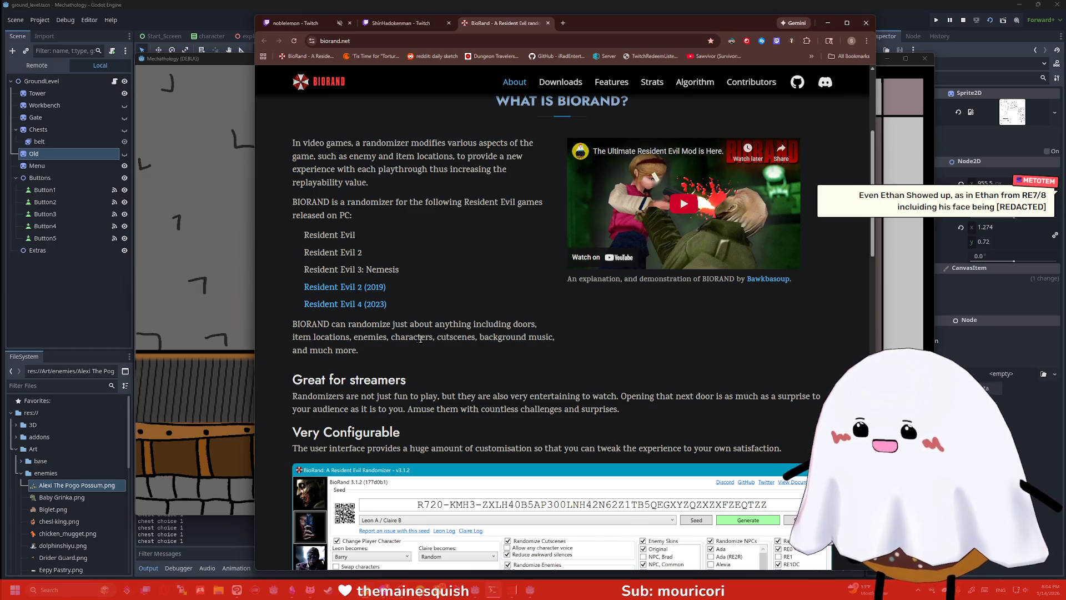
scroll(371, 337, "down", 1)
Continue past the download bundles to the Glossary, then minimize Chrome to reveal the game
scroll(489, 315, "down", 10)
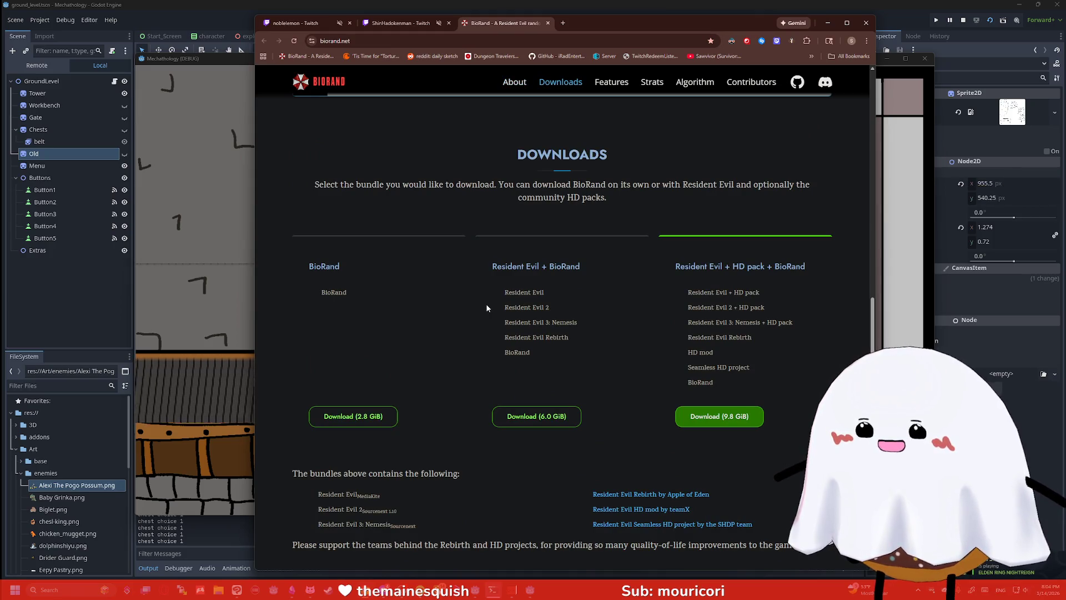
scroll(487, 308, "down", 6)
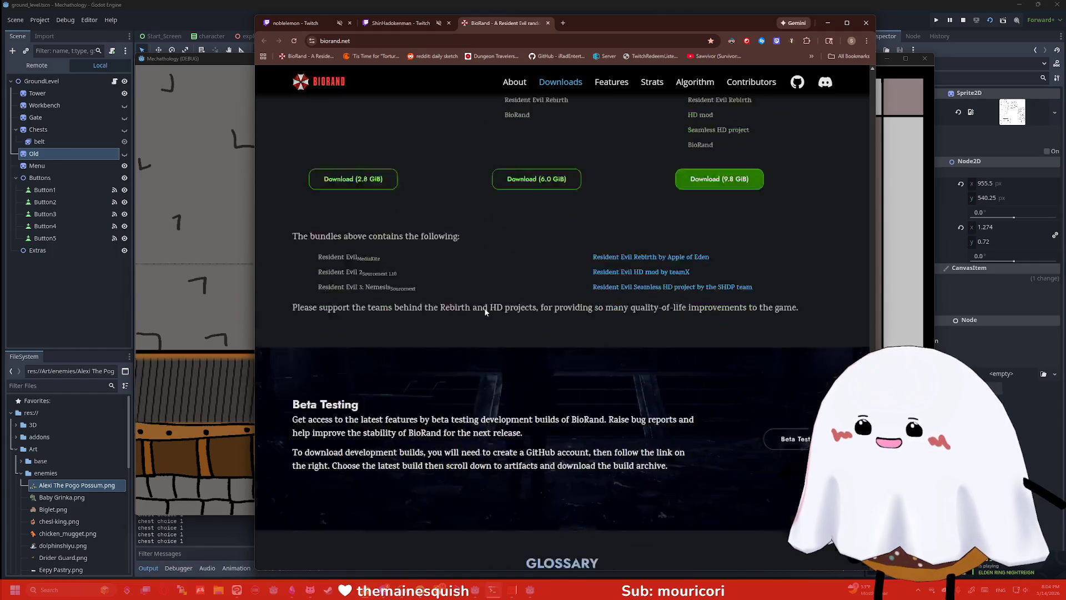
right_click(470, 244)
left_click(470, 230)
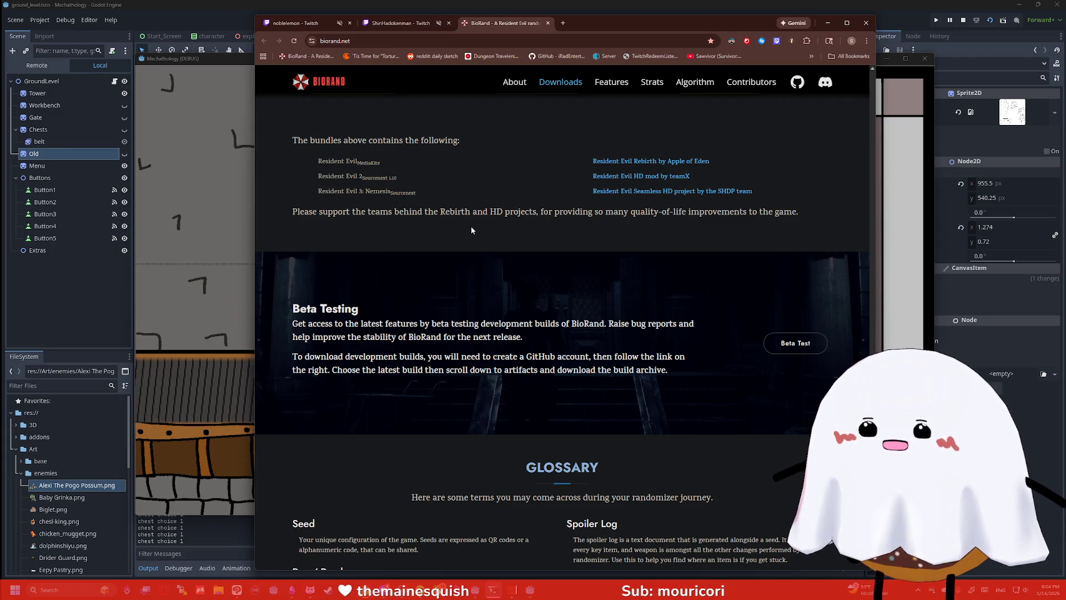
scroll(472, 231, "down", 4)
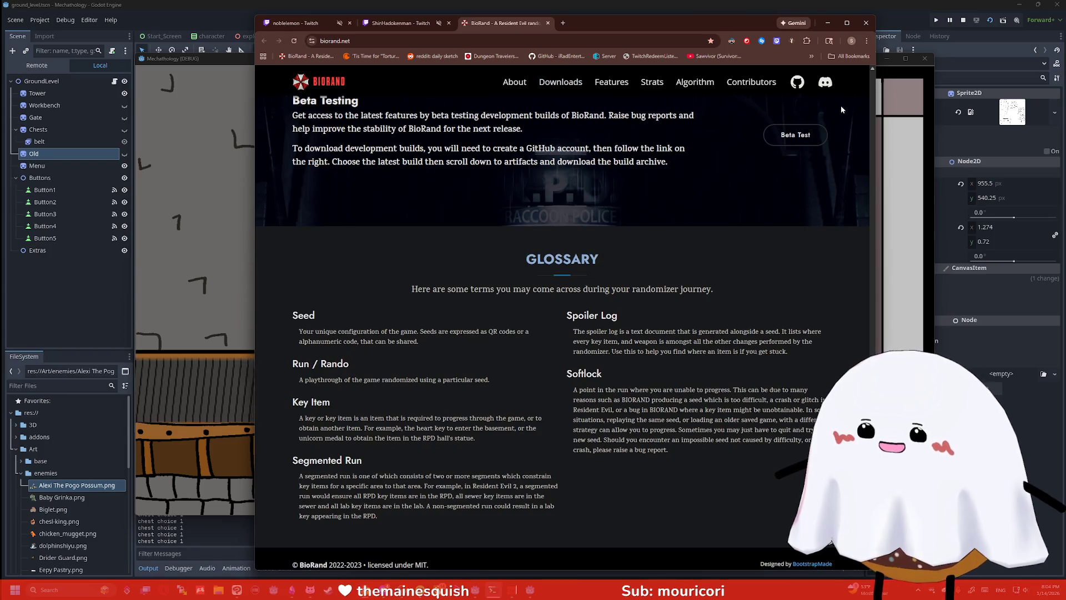
left_click(828, 26)
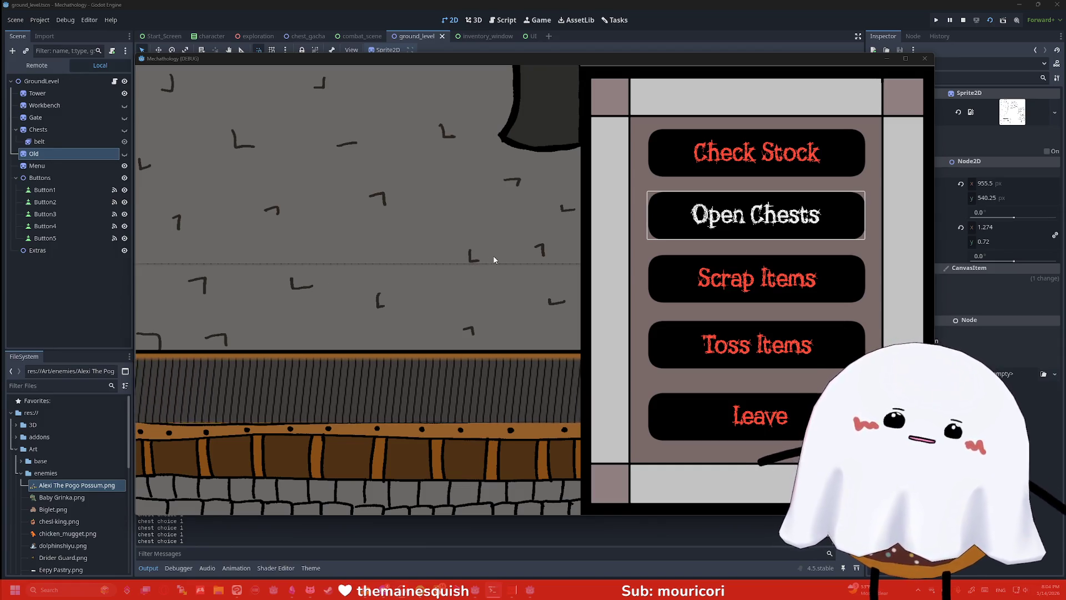
Leave the chest shop for the tower menu and bring up the Windows Start menu
left_click(718, 414)
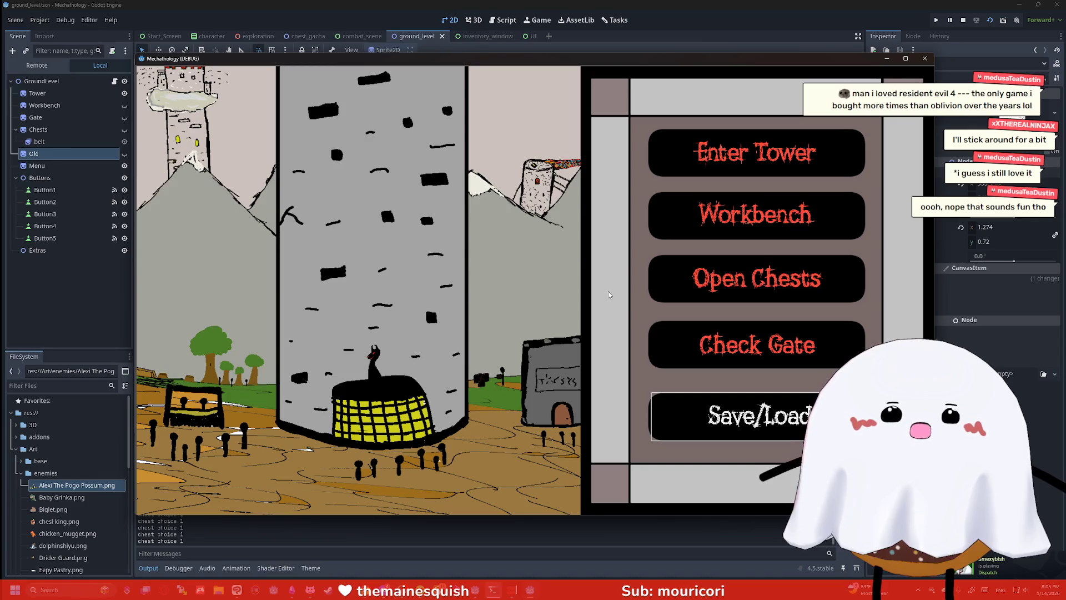
key("super")
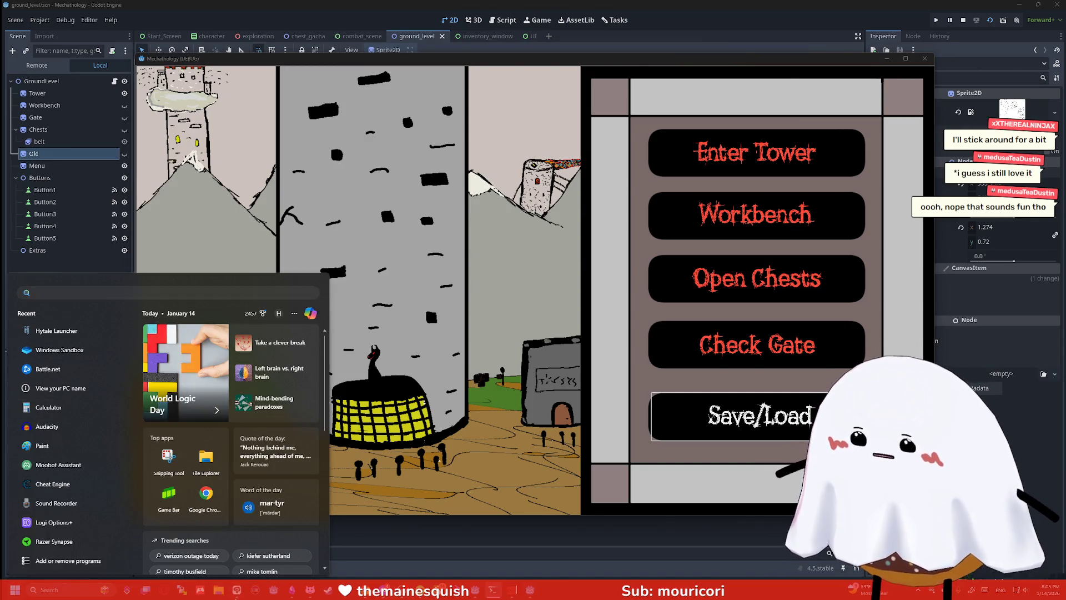
Bring Clip Studio Paint forward and create a new canvas with the default settings
left_click(237, 590)
left_click(129, 41)
left_click(136, 50)
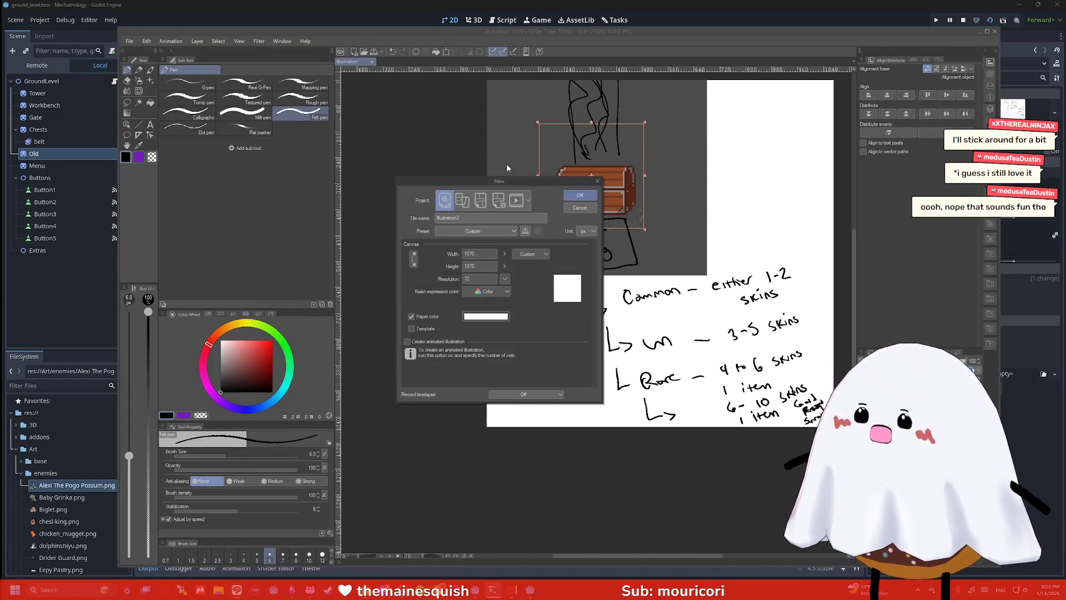
left_click(580, 196)
Sketch a large box with a stick figure inside, then quit and discard the unsaved canvases
mouse_move(522, 396)
left_mouse_down()
mouse_move(518, 310)
mouse_move(601, 395)
mouse_move(511, 407)
left_mouse_up()
mouse_move(519, 299)
left_mouse_down()
mouse_move(608, 298)
mouse_move(599, 300)
left_mouse_up()
left_click_drag(513, 183, 509, 300)
mouse_move(604, 322)
left_mouse_down()
mouse_move(663, 322)
mouse_move(759, 175)
mouse_move(512, 173)
left_mouse_up()
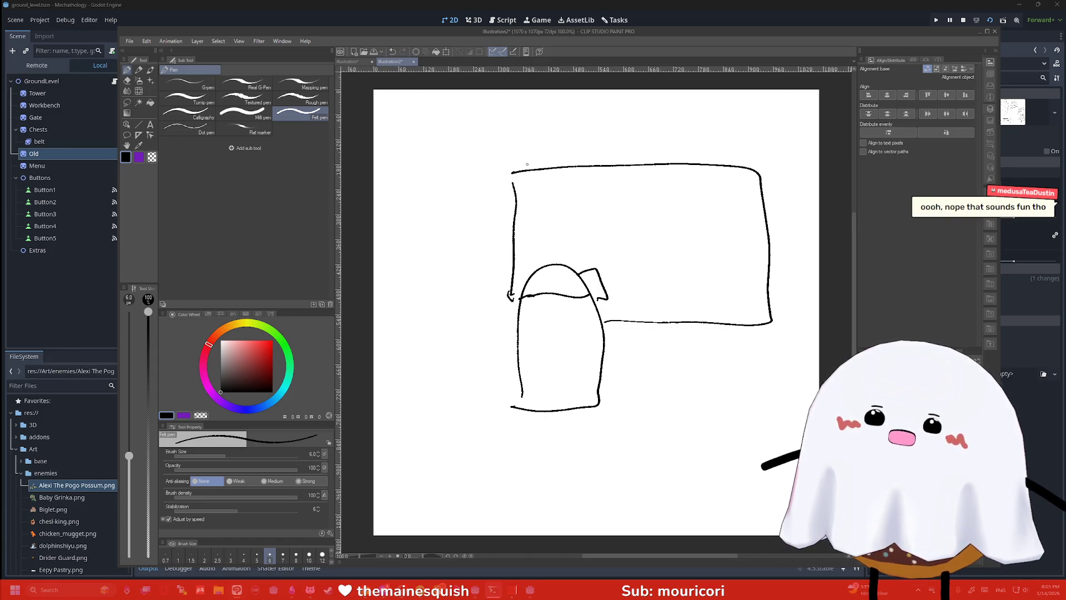
left_click_drag(683, 199, 691, 201)
mouse_move(682, 224)
left_mouse_down()
mouse_move(659, 226)
mouse_move(704, 230)
mouse_move(664, 265)
mouse_move(704, 260)
mouse_move(682, 210)
left_mouse_up()
left_click_drag(687, 207, 692, 209)
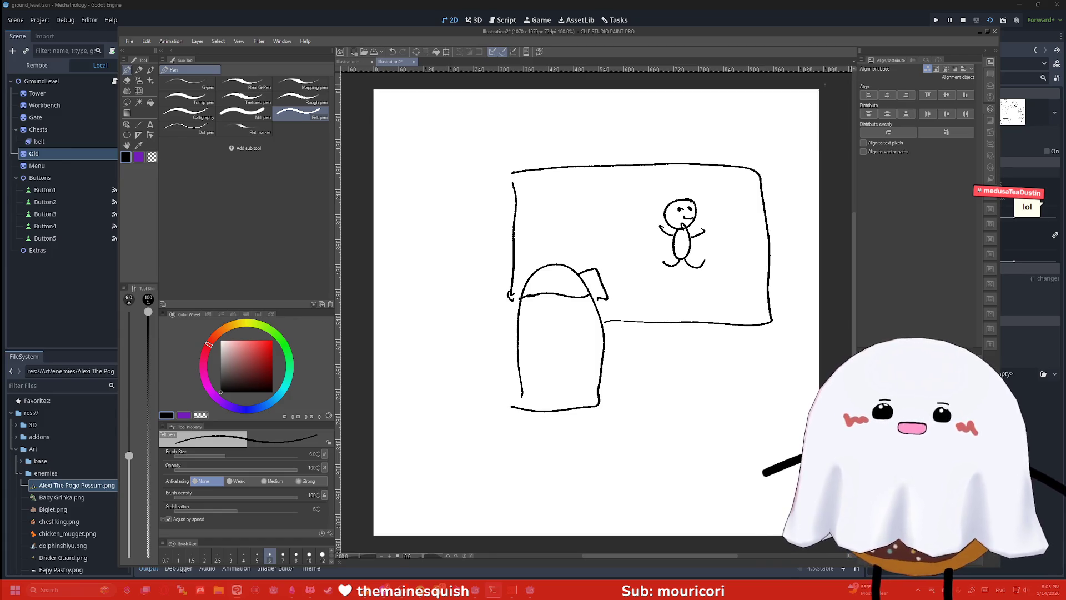
left_click(994, 31)
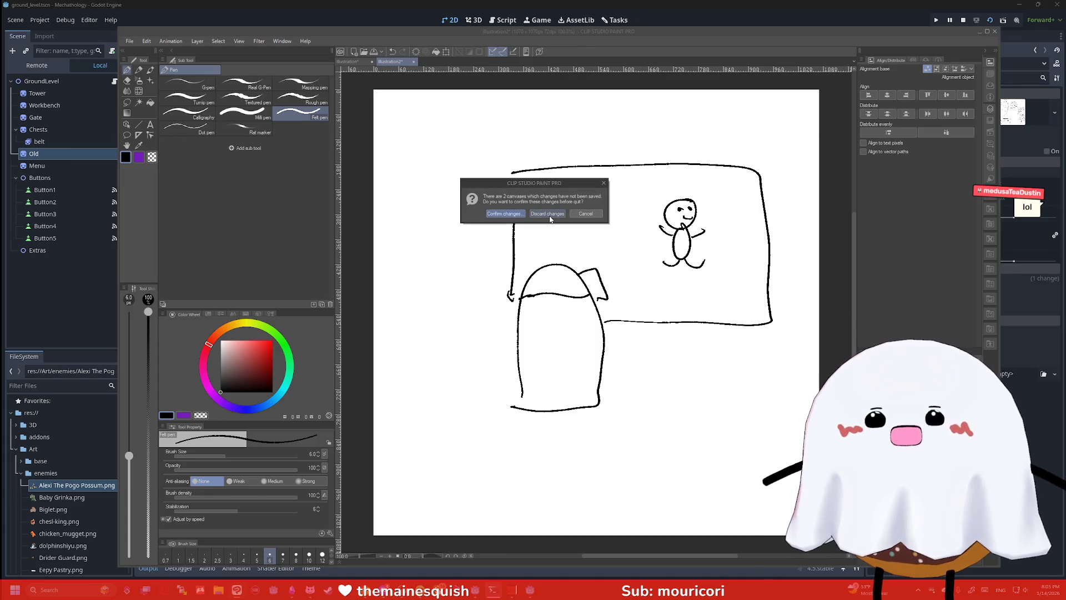
left_click(550, 220)
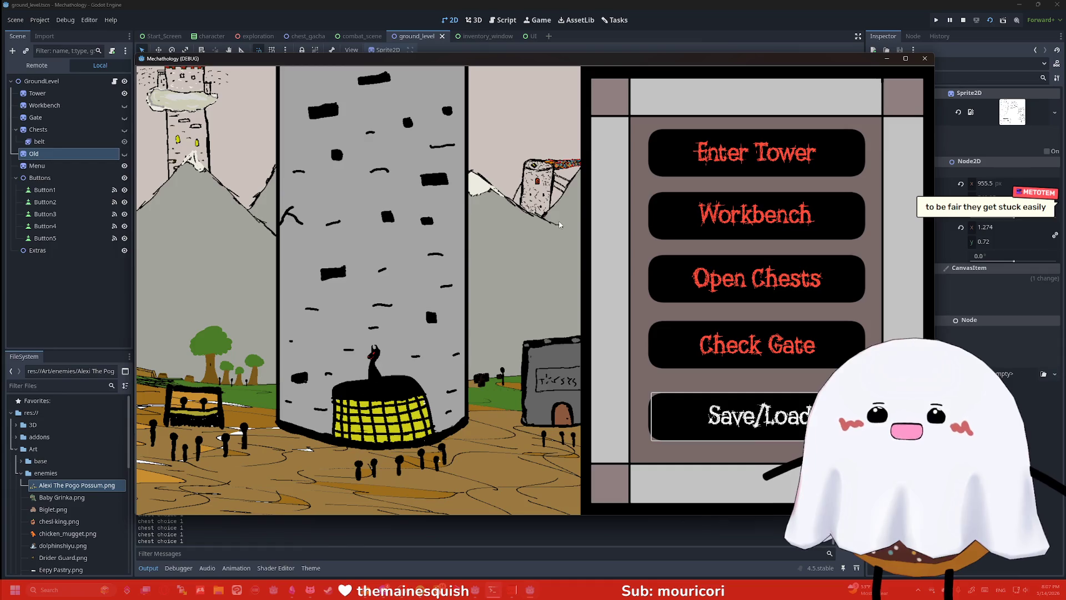
Alt+Tab from the Godot debug game back to Chrome's biorand.net page
key("alt+Tab")
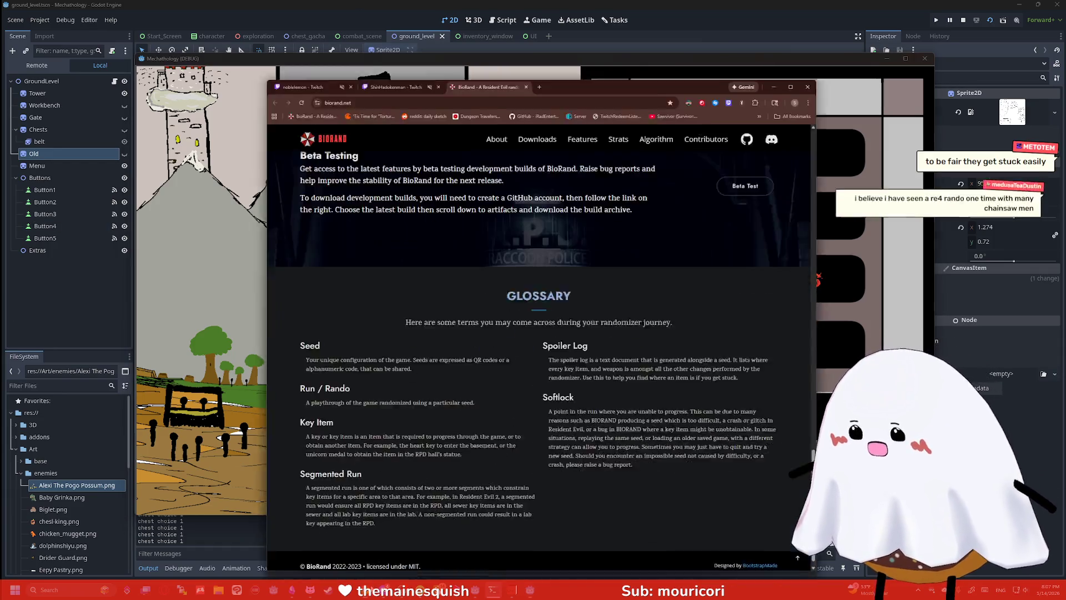
In a new tab, search Google for 'resident evil randomizer 5'
scroll(519, 172, "up", 10)
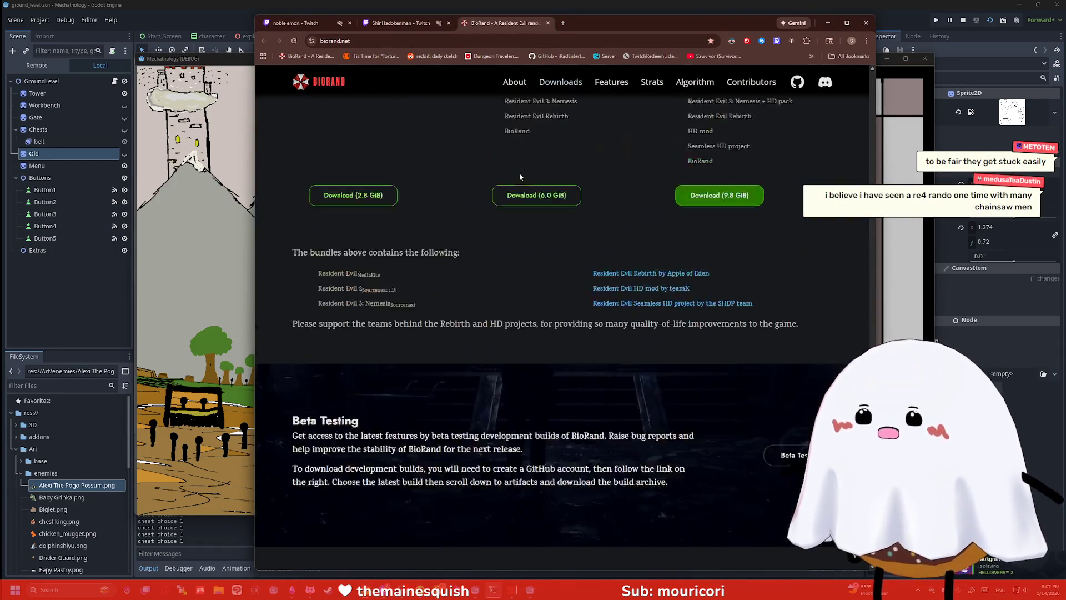
scroll(530, 249, "down", 2)
scroll(529, 249, "down", 3)
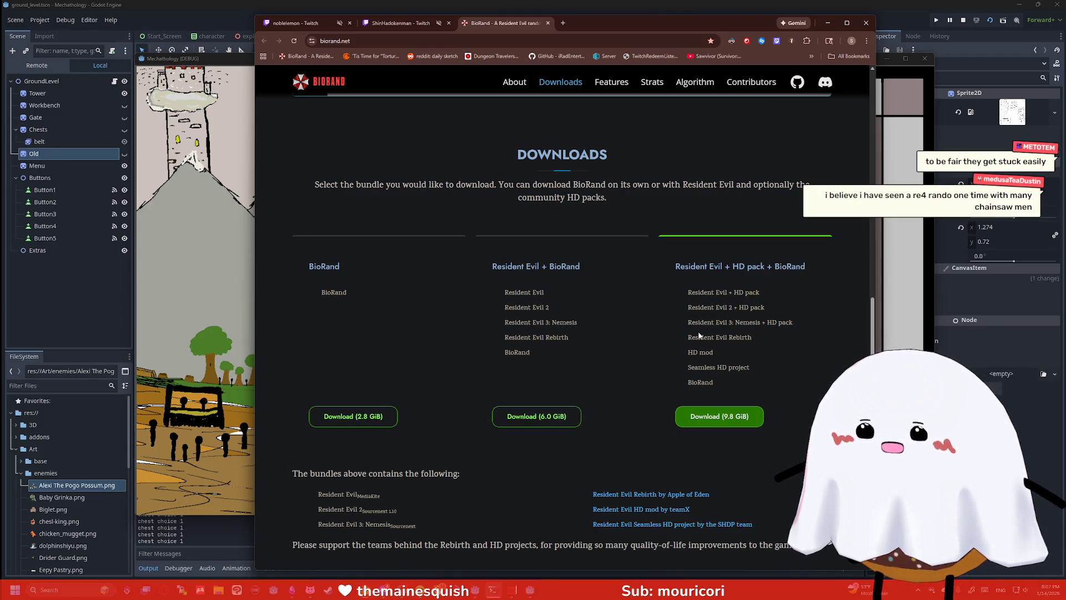
left_click(562, 24)
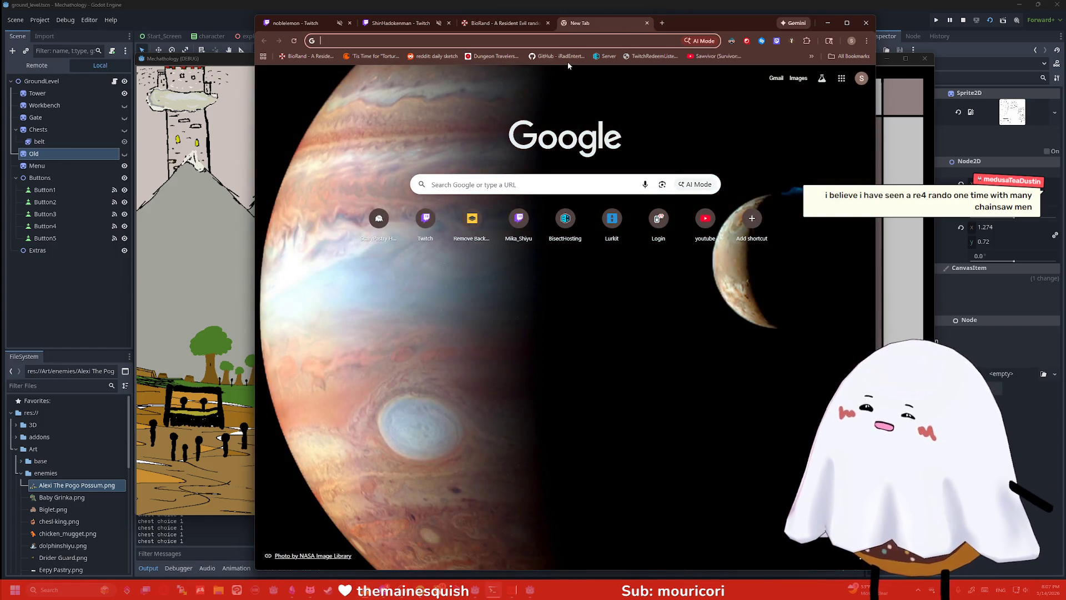
type("res")
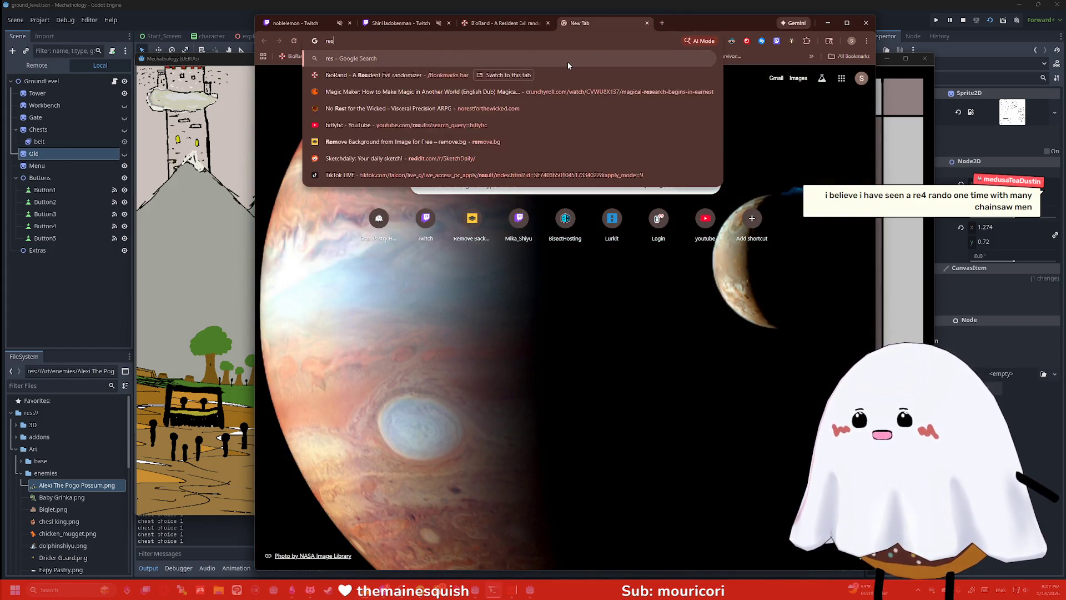
type("ident eviil random")
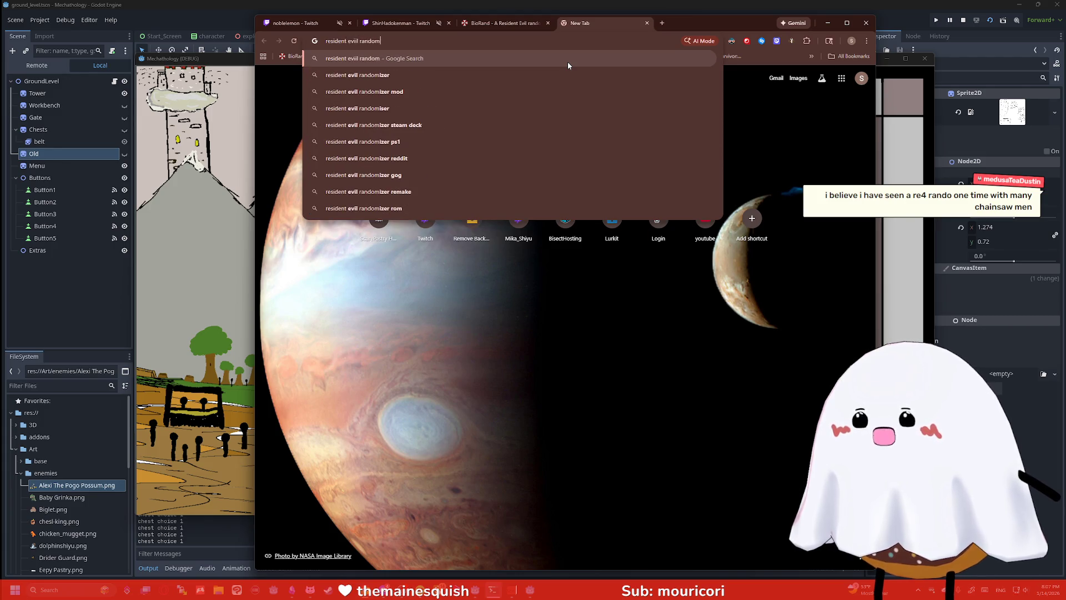
type("izer 5")
key("Return")
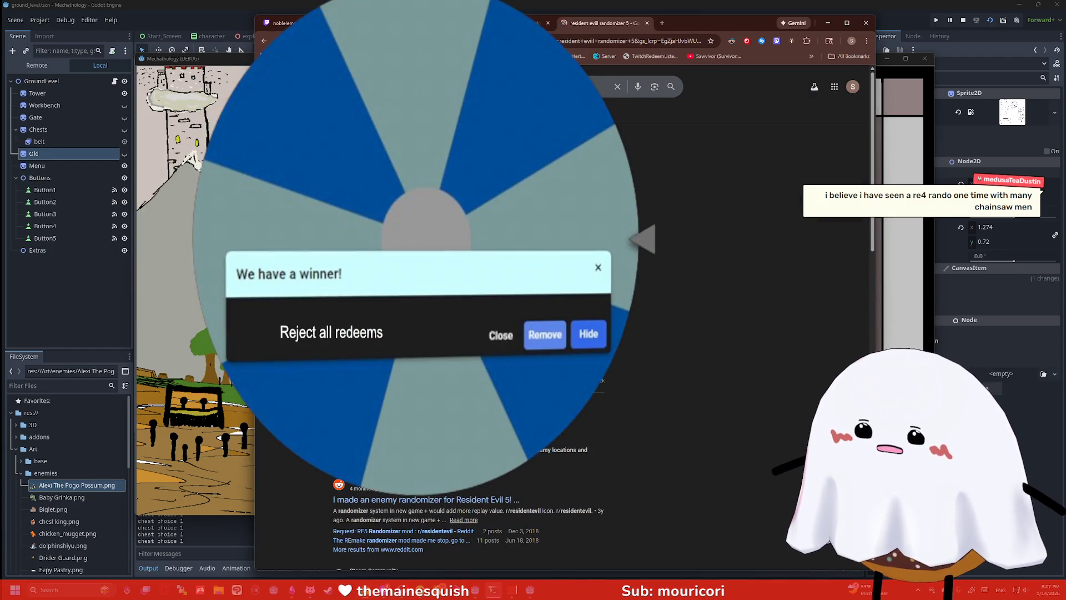
Open the GitHub resident-evil-5-randomizer result and read down its README
scroll(461, 500, "down", 2)
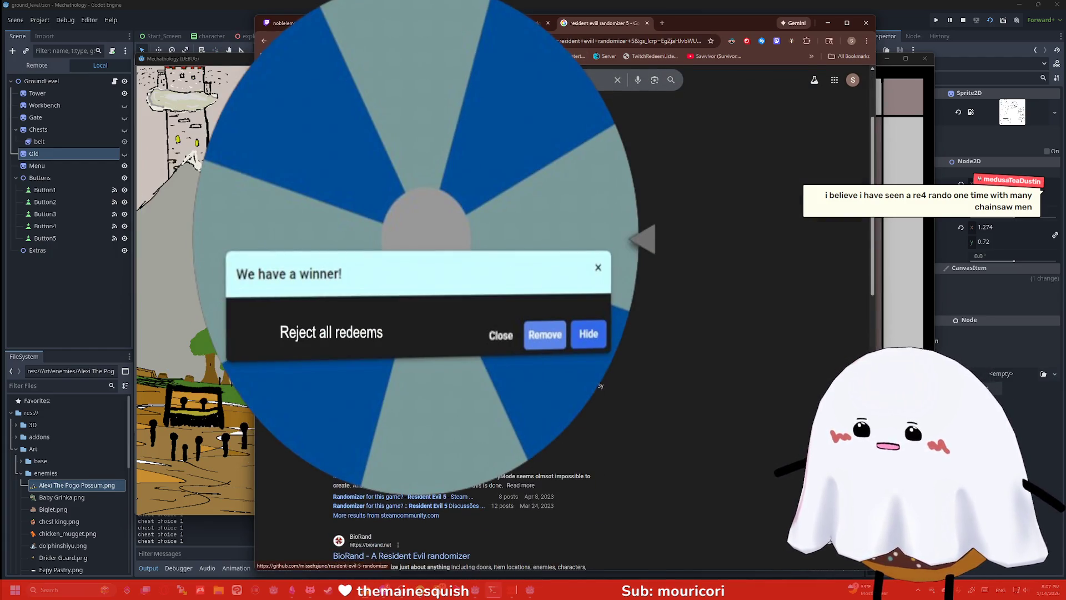
left_click(389, 438)
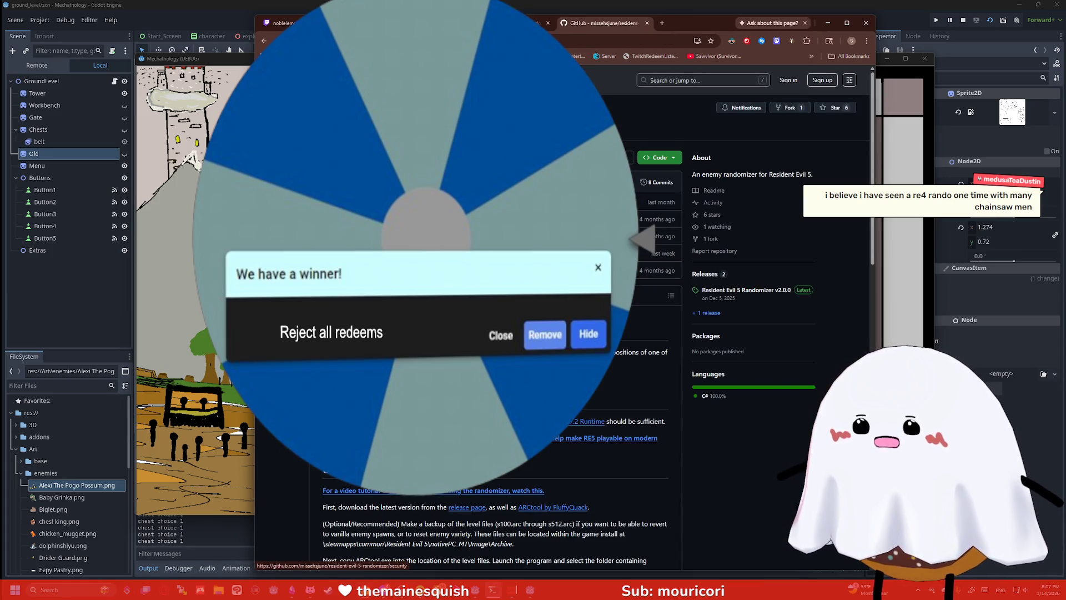
scroll(461, 334, "down", 1)
scroll(461, 333, "down", 1)
scroll(379, 115, "down", 4)
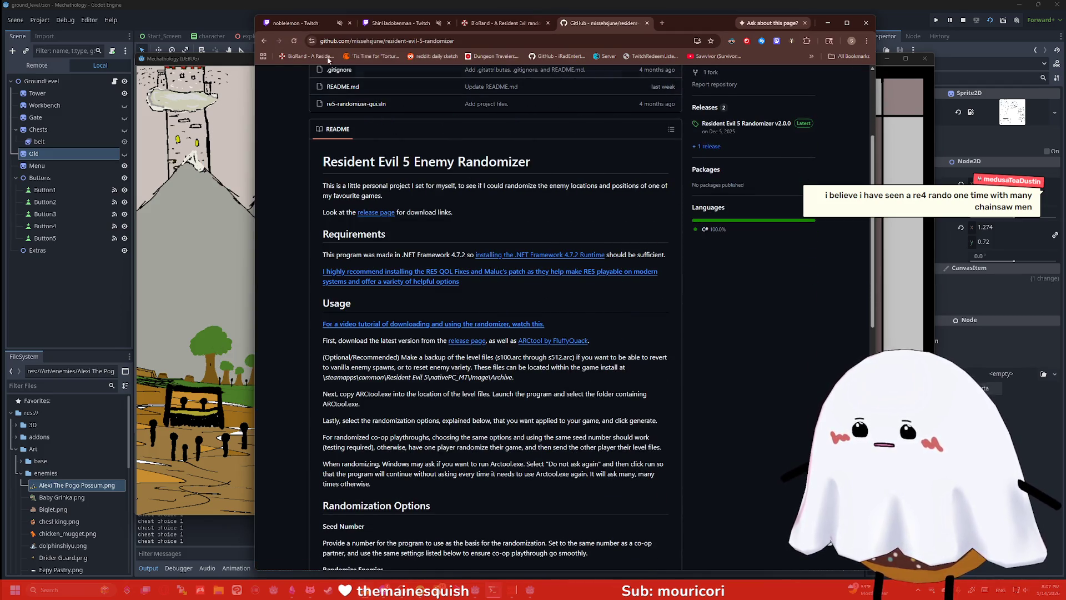
Go back to the results and search 'resident evil randomizer 5 co-op'
key("alt+Left")
left_click(493, 80)
type("co-op")
key("Return")
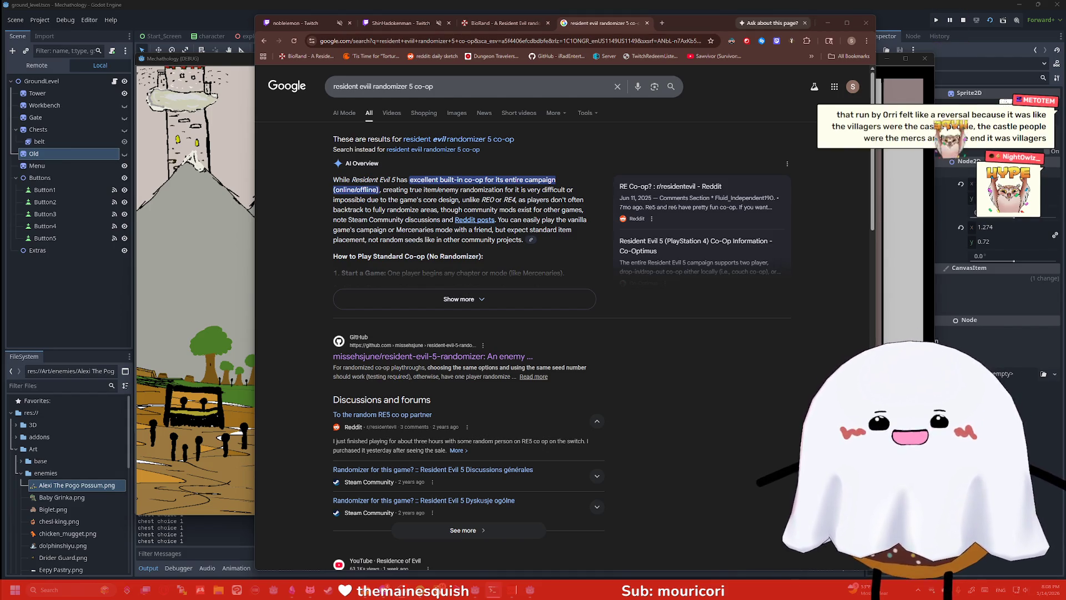
left_click(724, 352)
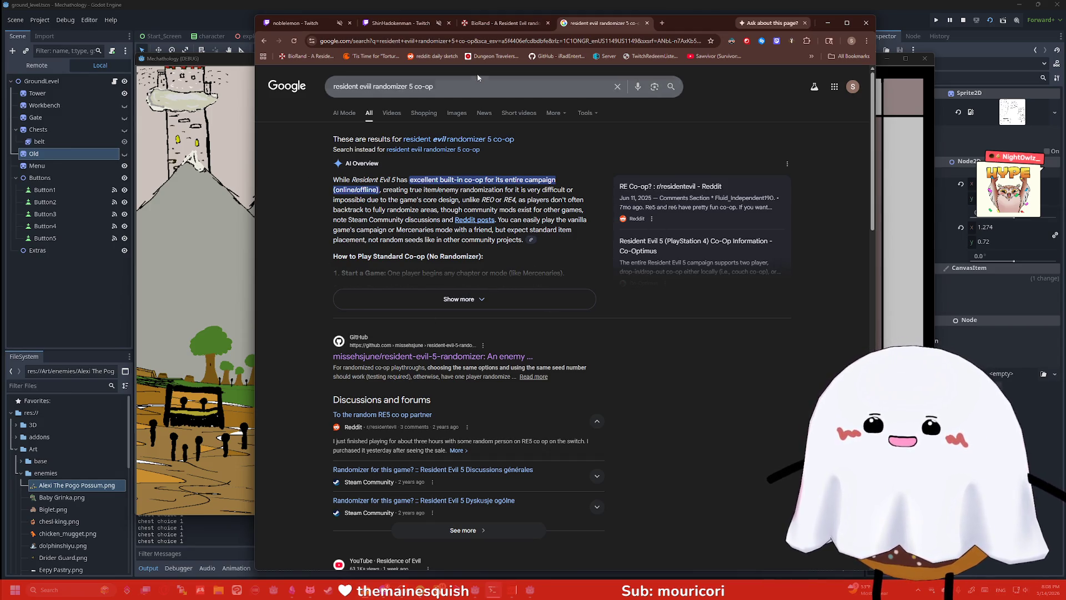
left_click(500, 22)
Read 'What is BioRand?' and select text in the supported games list, including Resident Evil 3: Nemesis
scroll(544, 220, "up", 10)
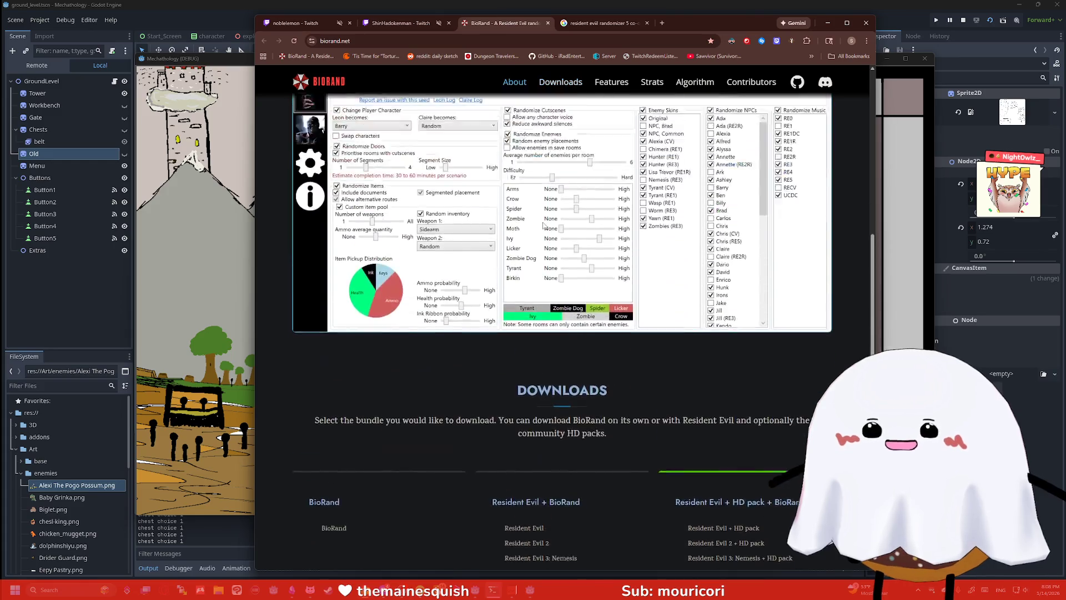
scroll(479, 299, "down", 2)
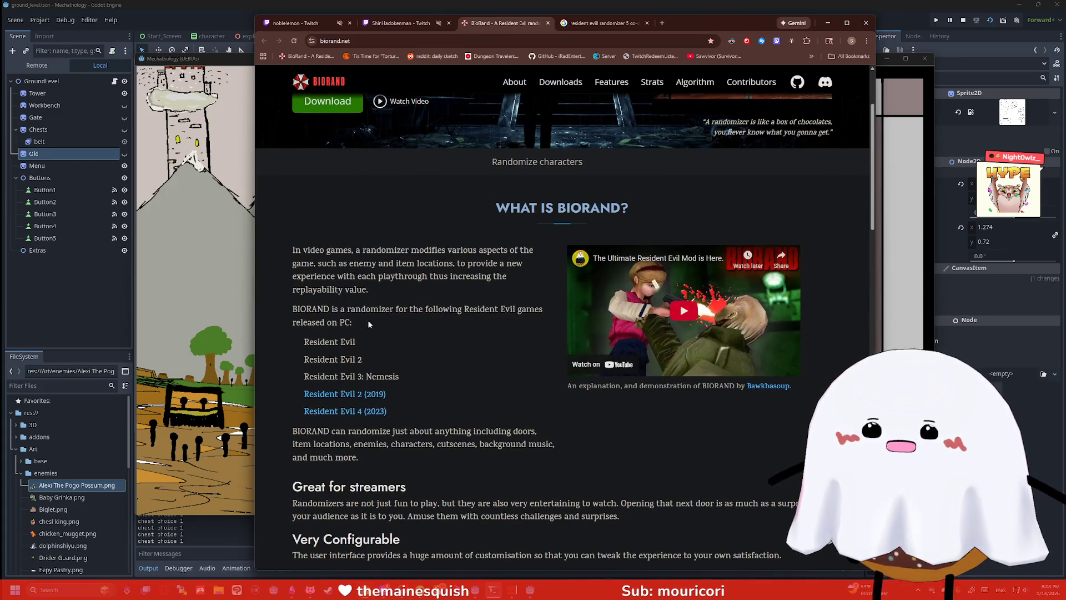
triple_click(325, 360)
double_click(346, 341)
left_click_drag(362, 377, 421, 381)
left_click(422, 380)
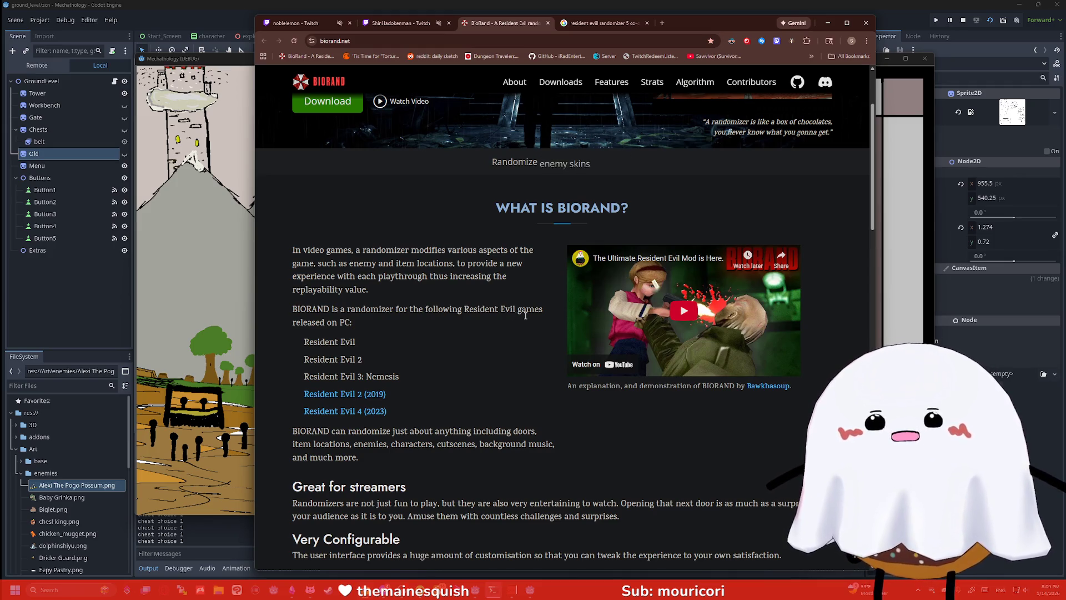
Scroll on to the 'Great for streamers' and 'Very Configurable' sections
scroll(525, 315, "down", 5)
scroll(494, 279, "down", 2)
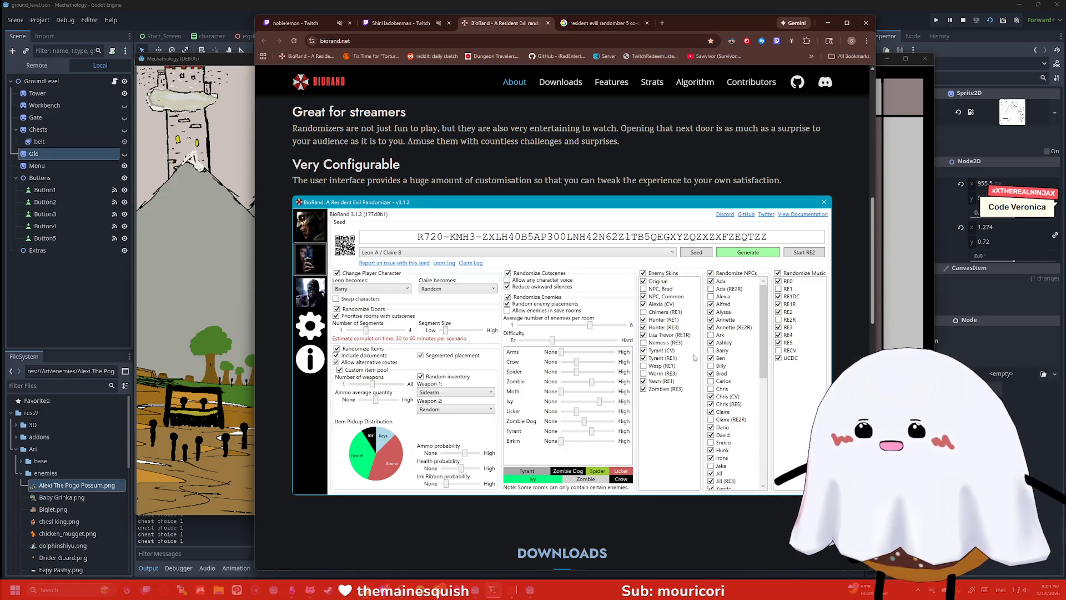
scroll(619, 351, "down", 3)
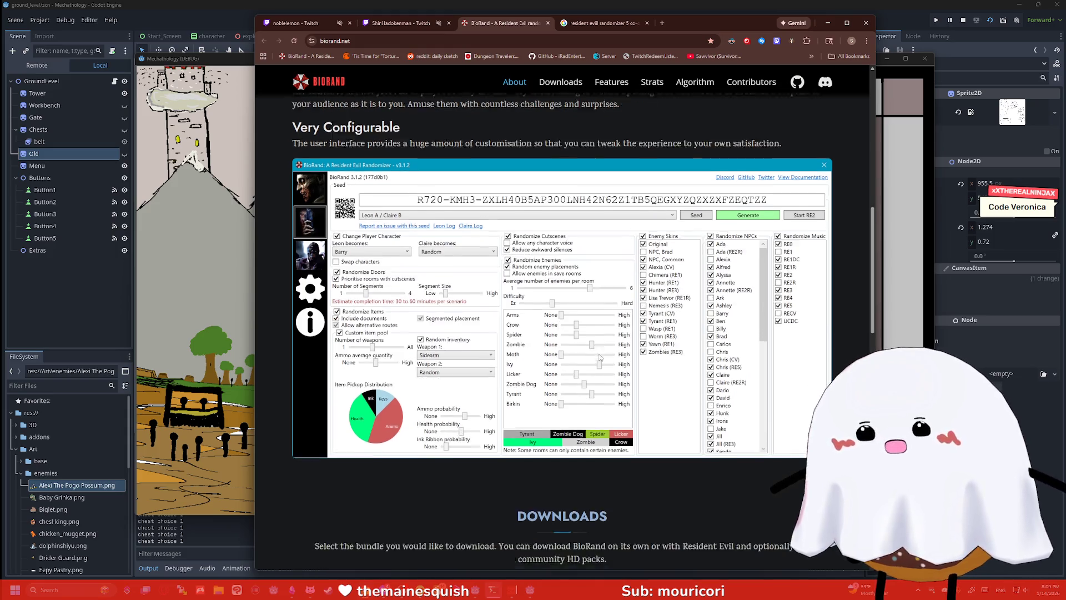
scroll(521, 359, "up", 2)
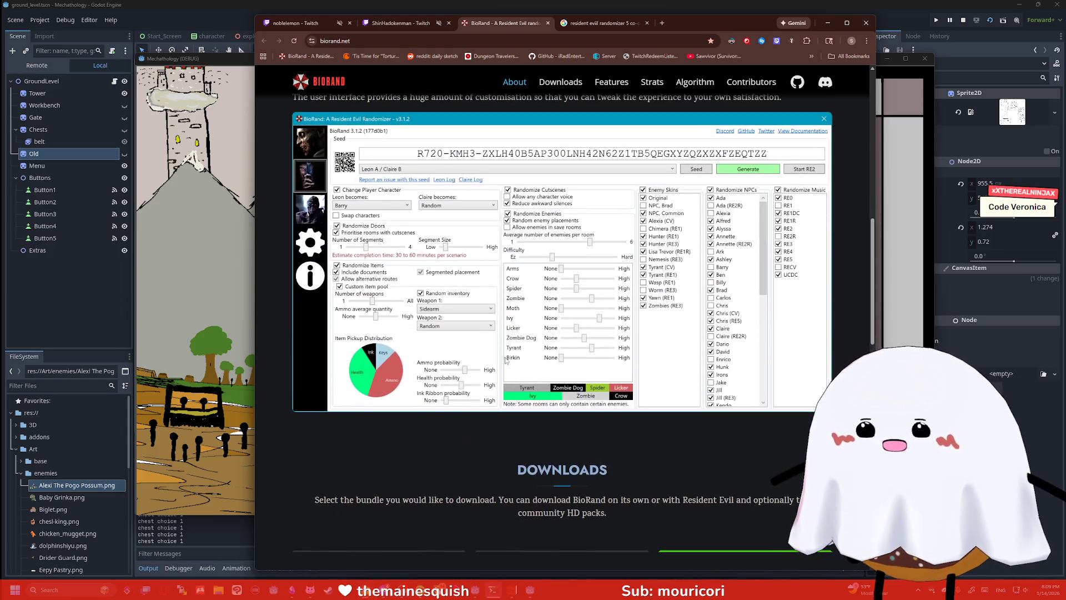
scroll(503, 348, "down", 1)
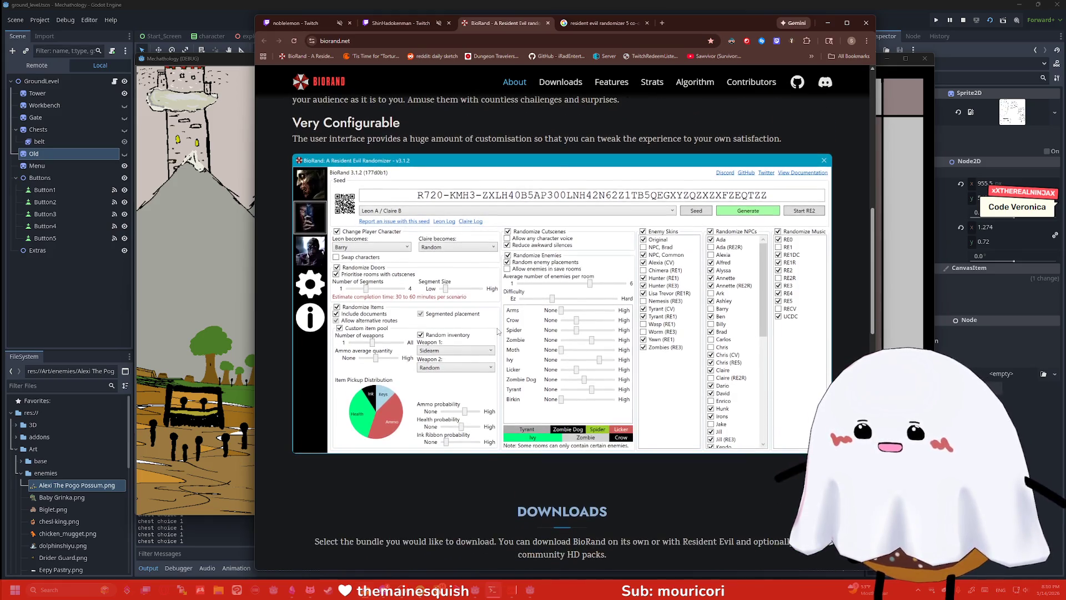
scroll(497, 329, "up", 1)
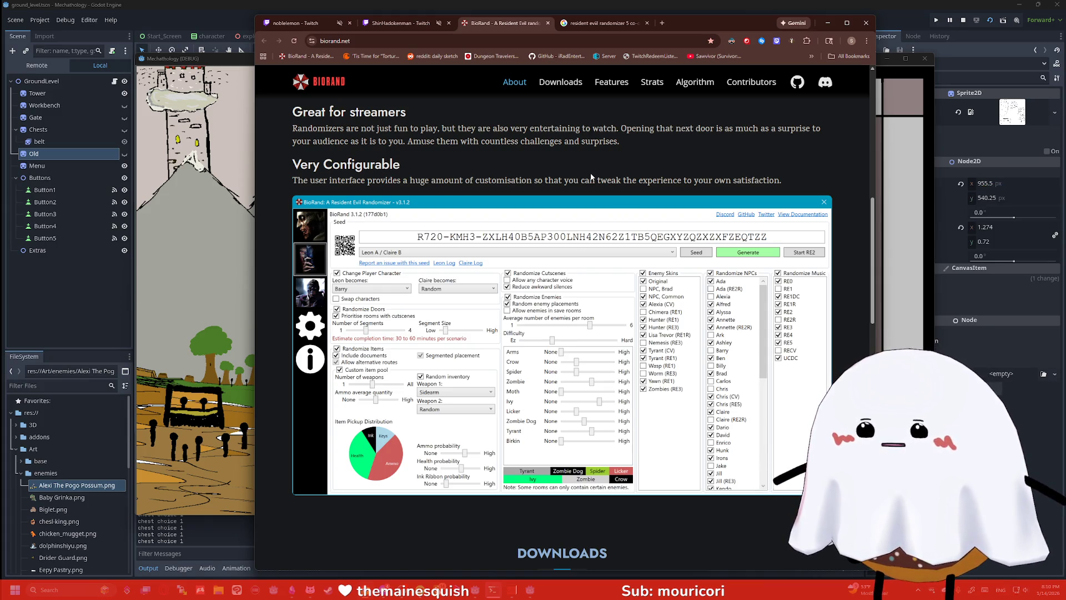
In a new tab, search 'code vein 2 release date' and see January 30, 2026
left_click(664, 24)
type("code vein 2")
key("Return")
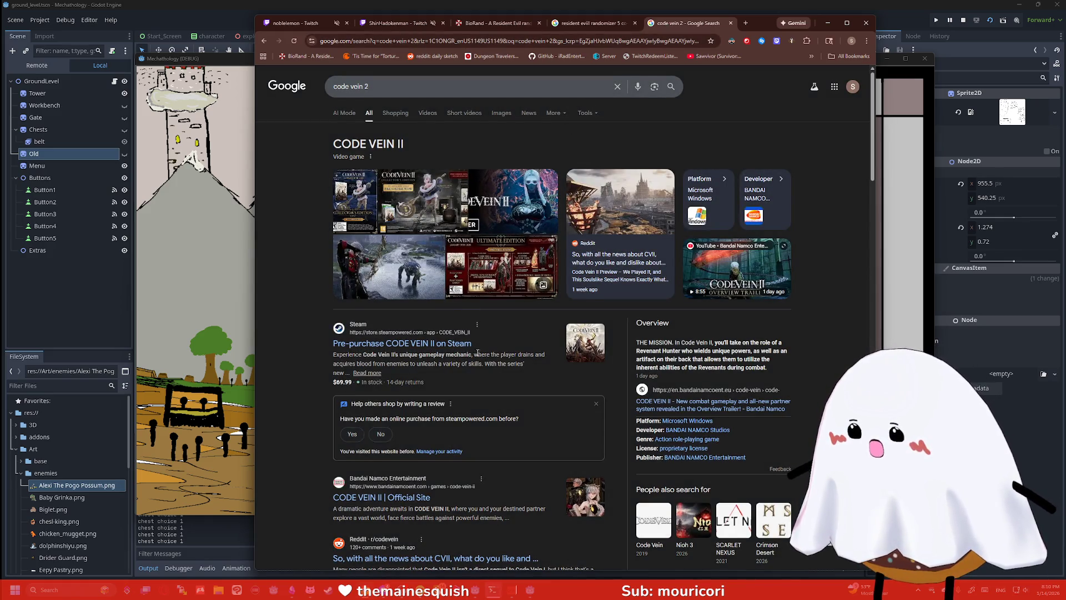
scroll(478, 353, "down", 1)
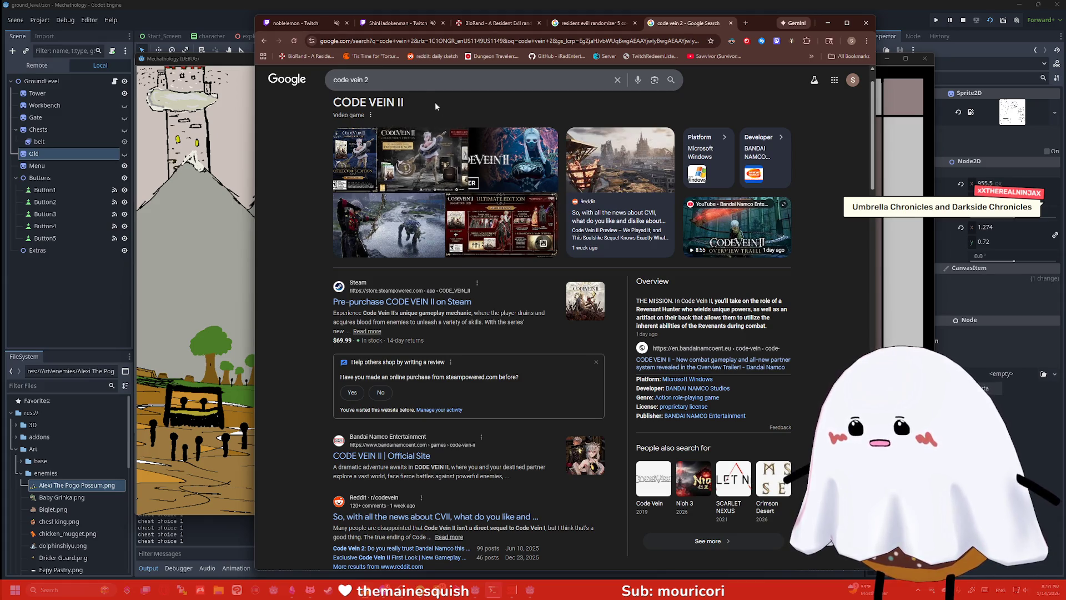
left_click(414, 80)
type("release date")
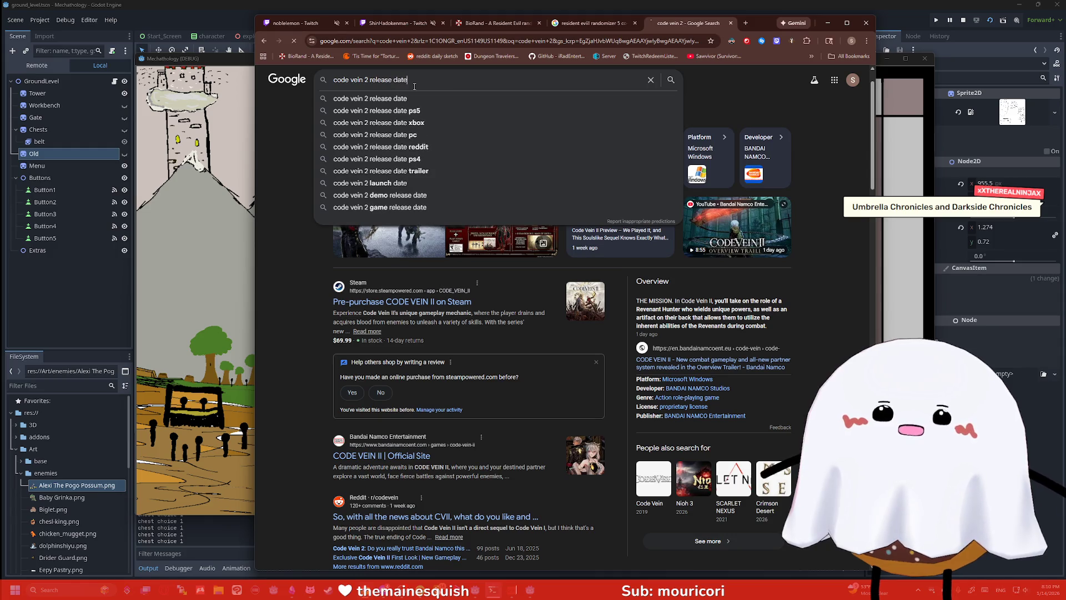
key("Return")
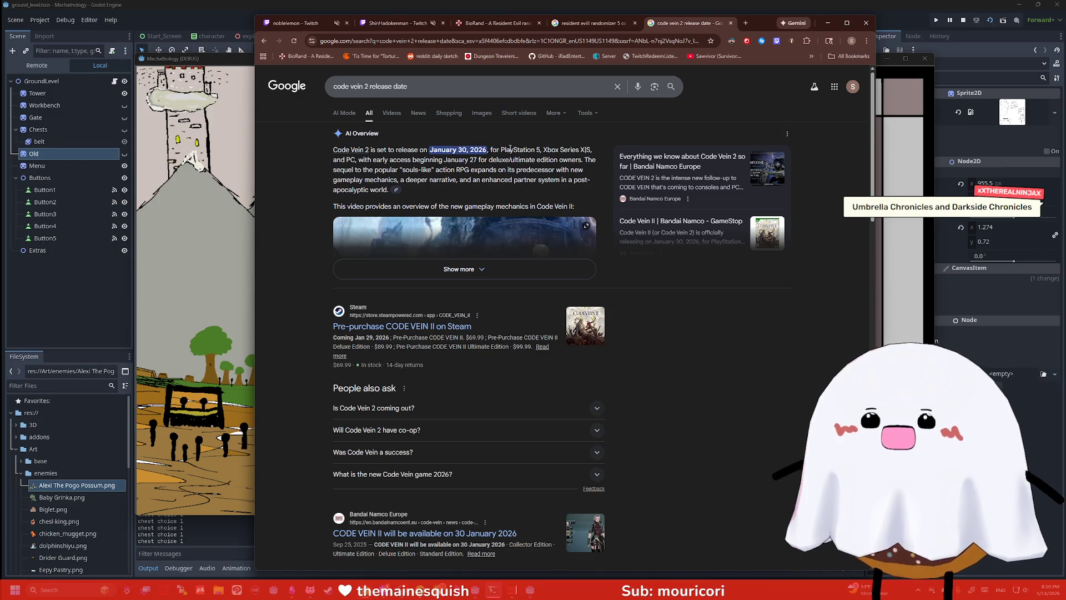
left_click(828, 22)
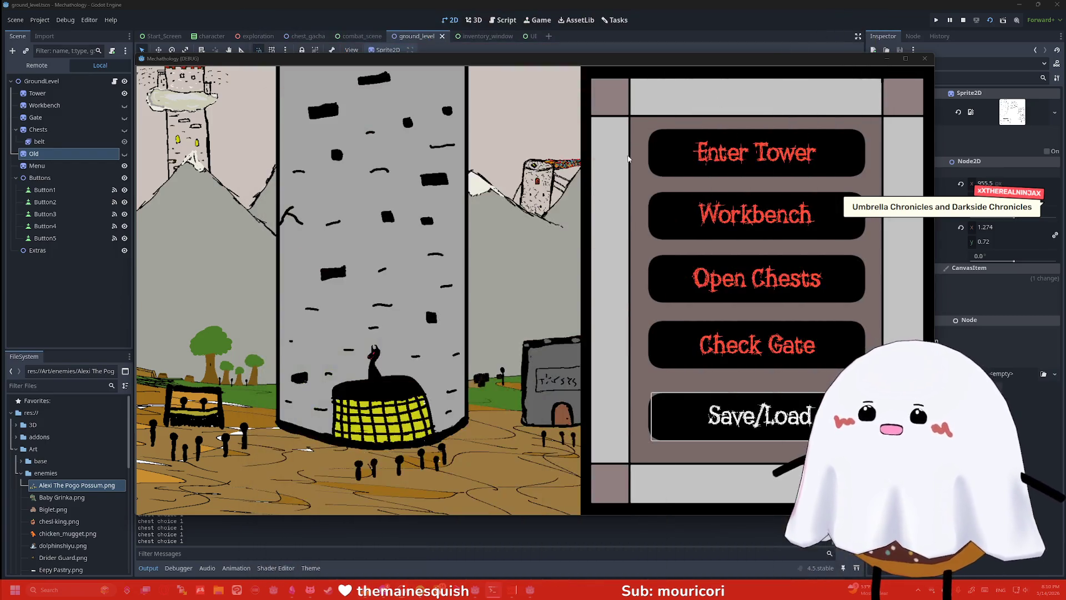
key("alt+Tab")
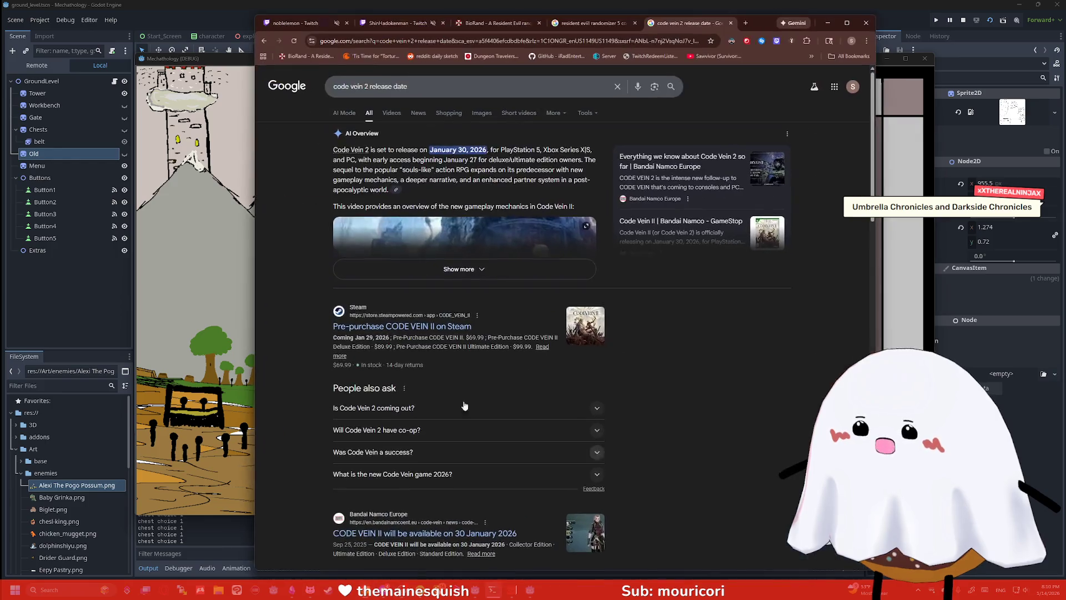
Search Google for 'umbrella chronicles', then replace the query with 'darkside chronicles'
type("u")
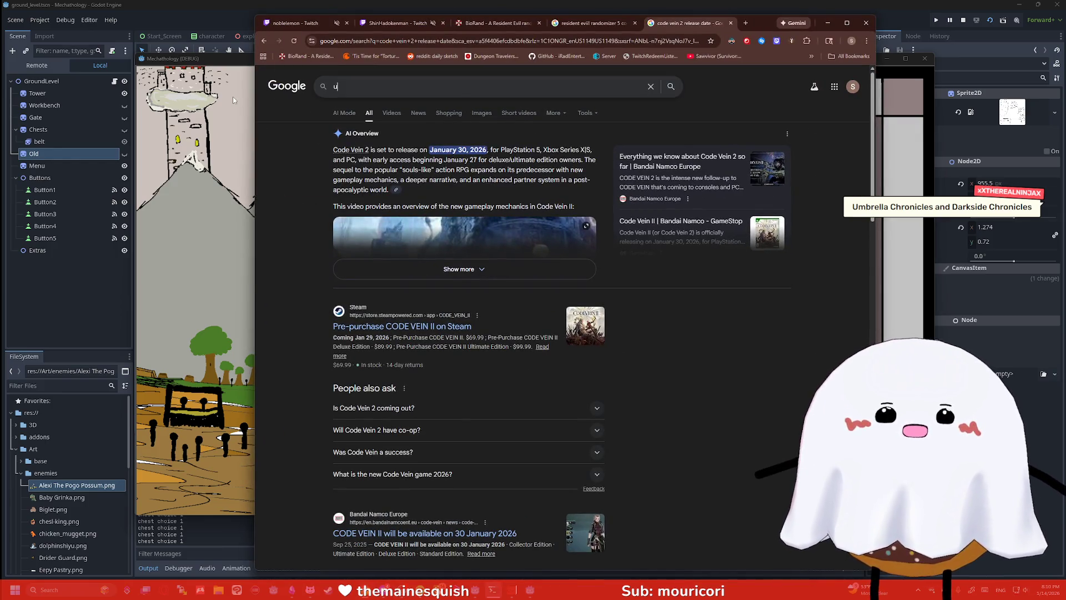
type("mbrella chronicles")
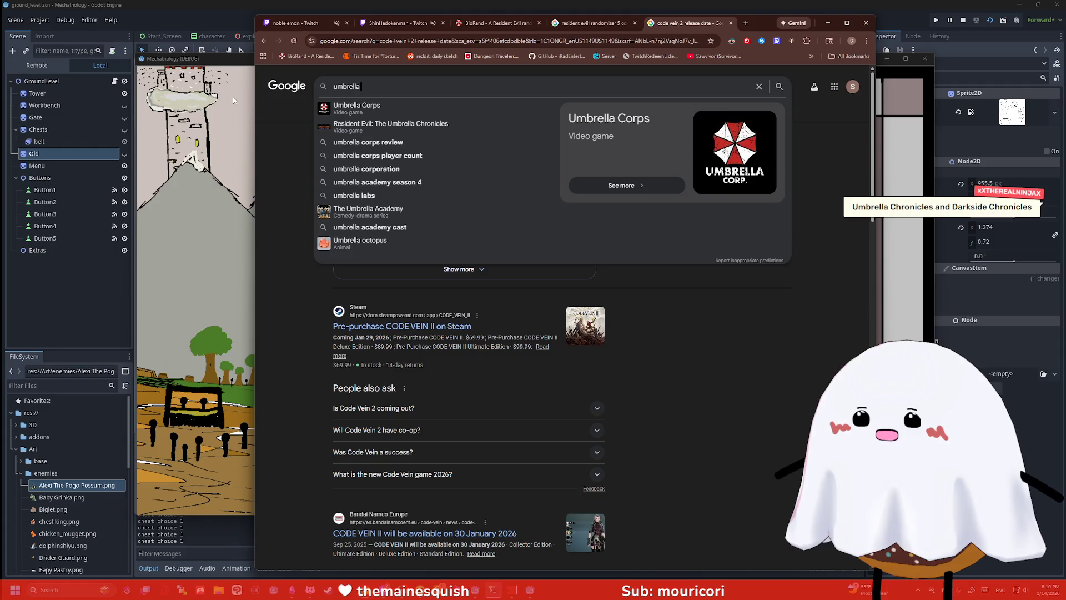
key("Return")
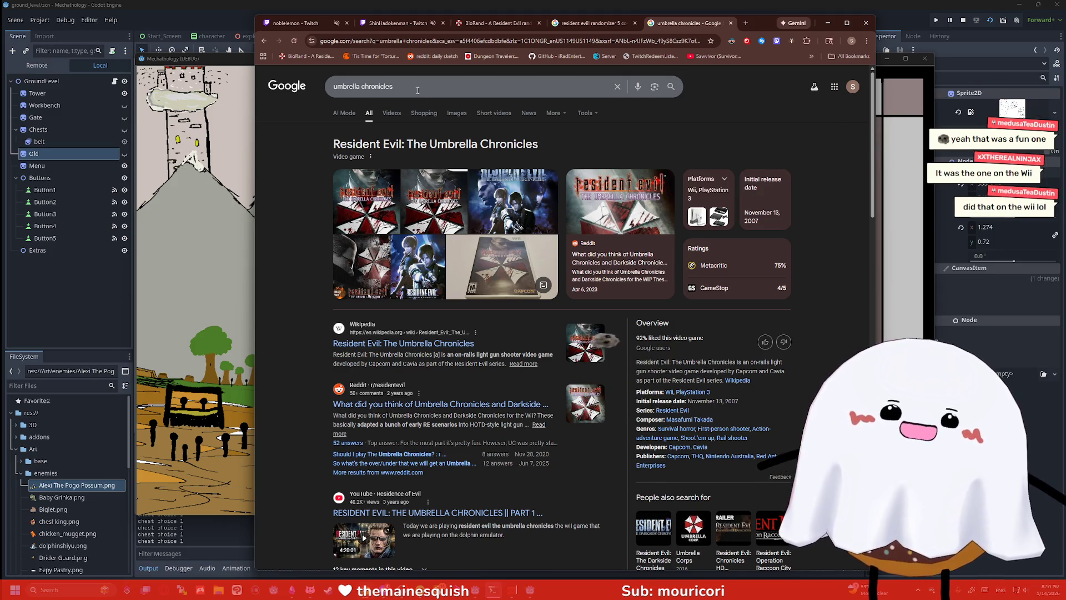
left_click_drag(418, 90, 315, 87)
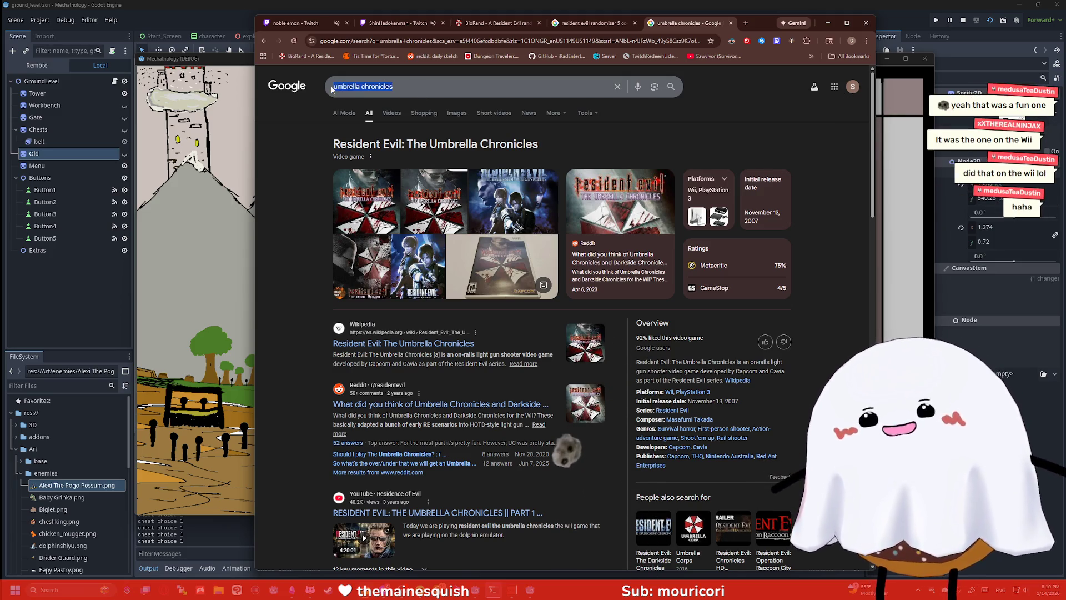
type("dark")
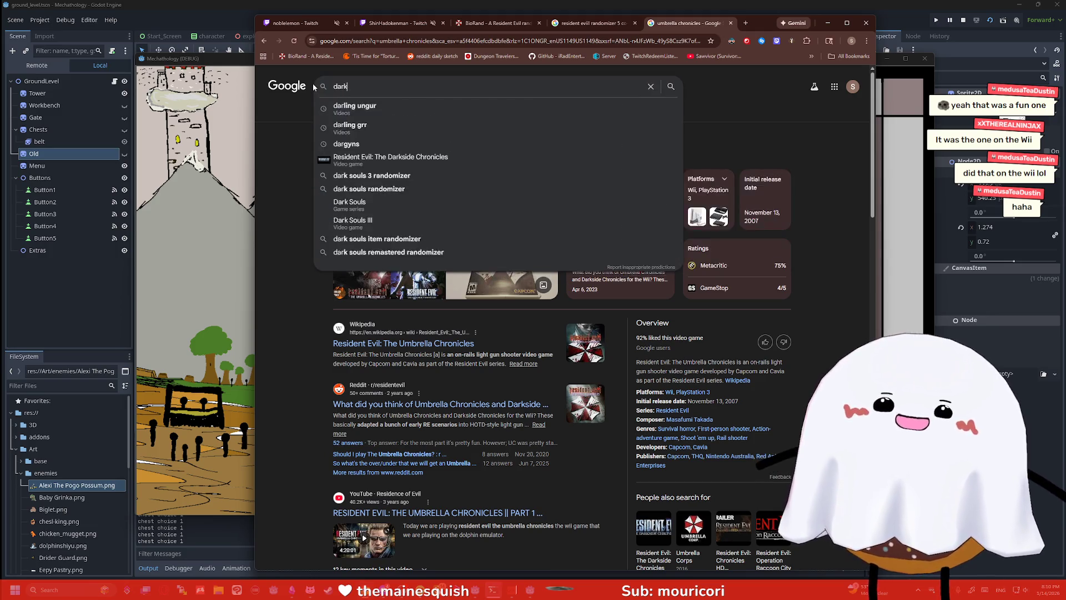
type("side chronicles")
key("Return")
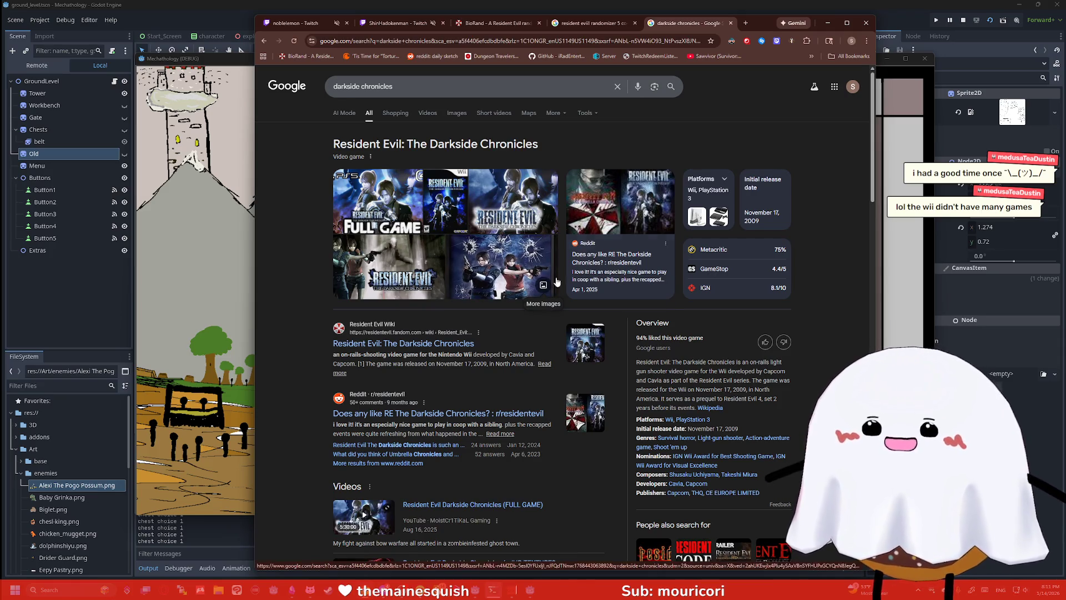
Close both extra search tabs, minimize Chrome, and focus the game's menu at Workbench
left_click(635, 23)
left_click(636, 23)
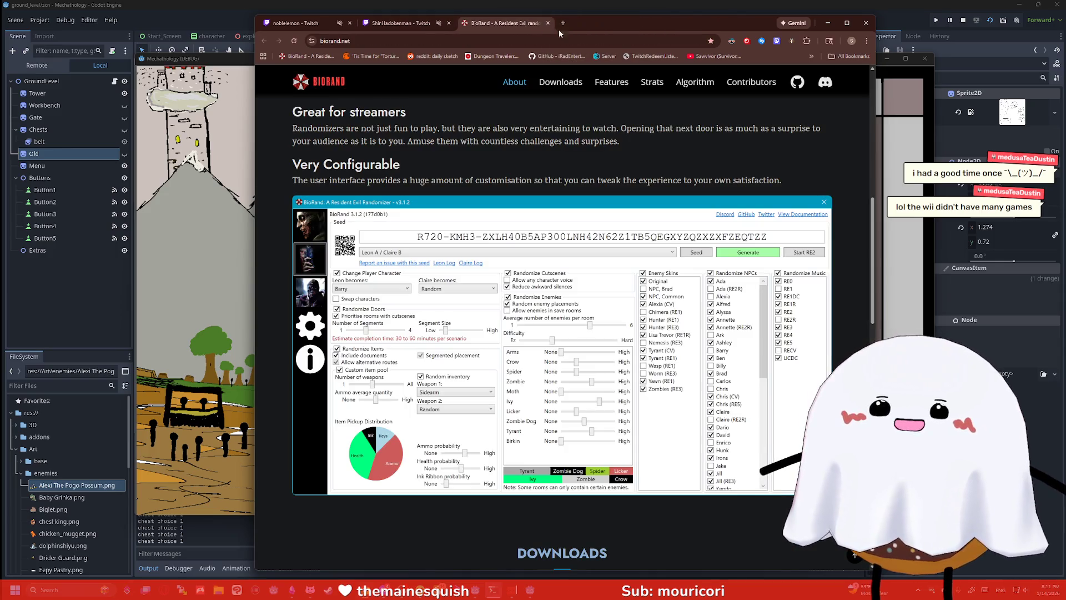
left_click(827, 23)
left_click(675, 67)
key("Down")
key("Down")
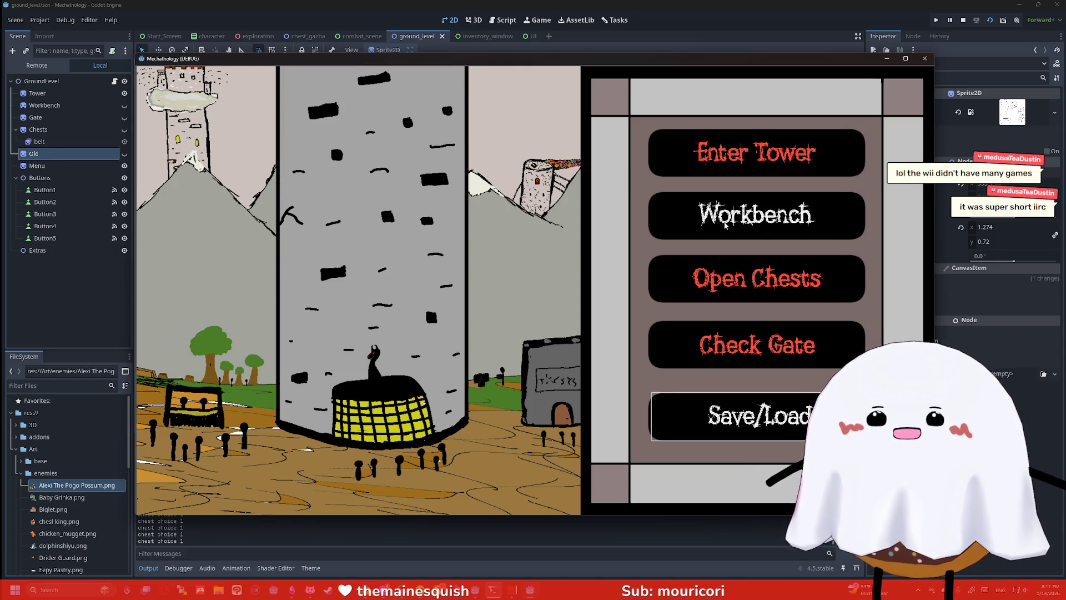
Move through the game menu to Save/Load, trigger its 'save/load menu here' message, then stop the run with F8
key("Down")
key("Down")
key("Up")
key("Up")
key("Down")
key("Down")
key("Down")
key("Return")
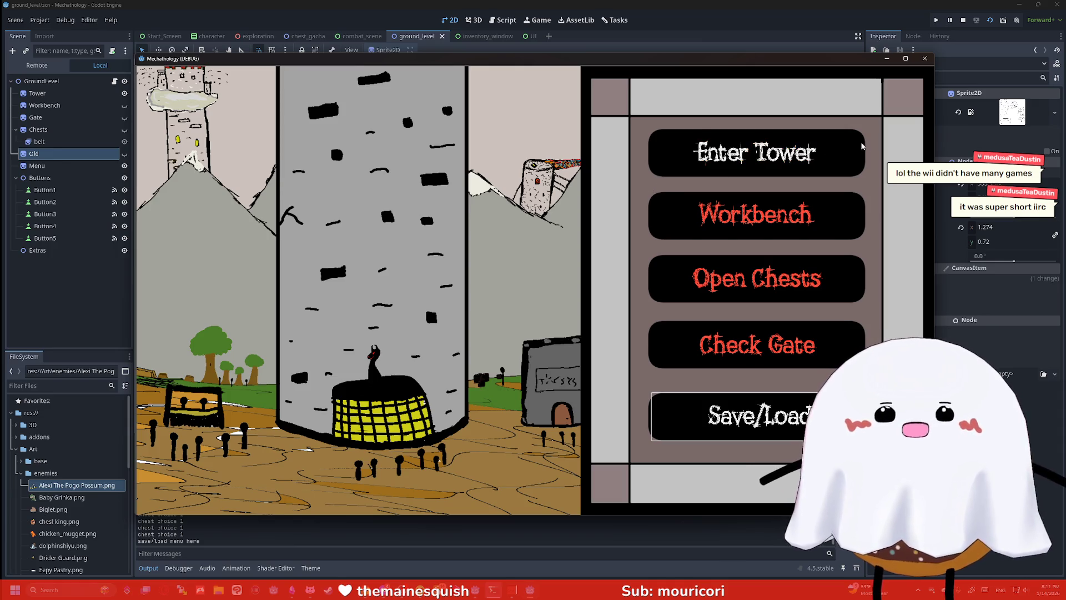
key("F8")
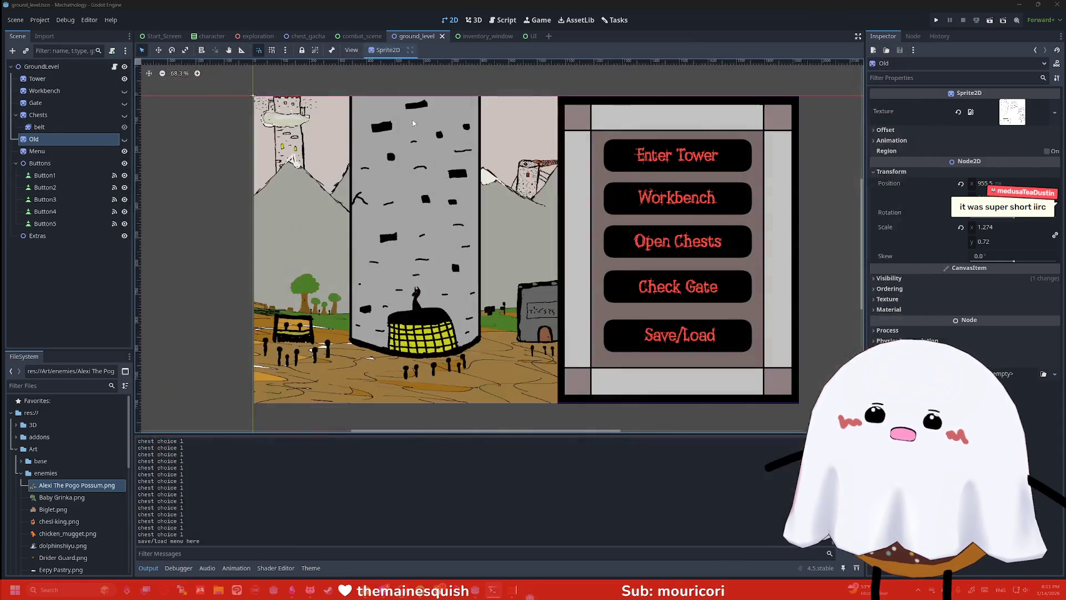
Open save_data.gd in the script editor and review the save_game call on lines 9–12
left_click(503, 20)
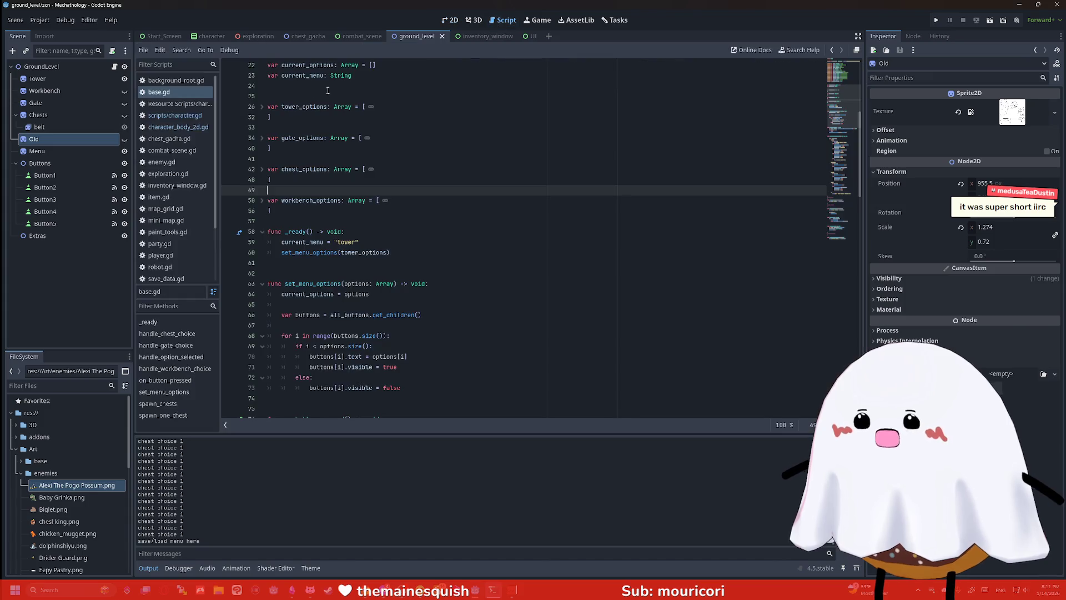
scroll(163, 209, "down", 3)
left_click(173, 218)
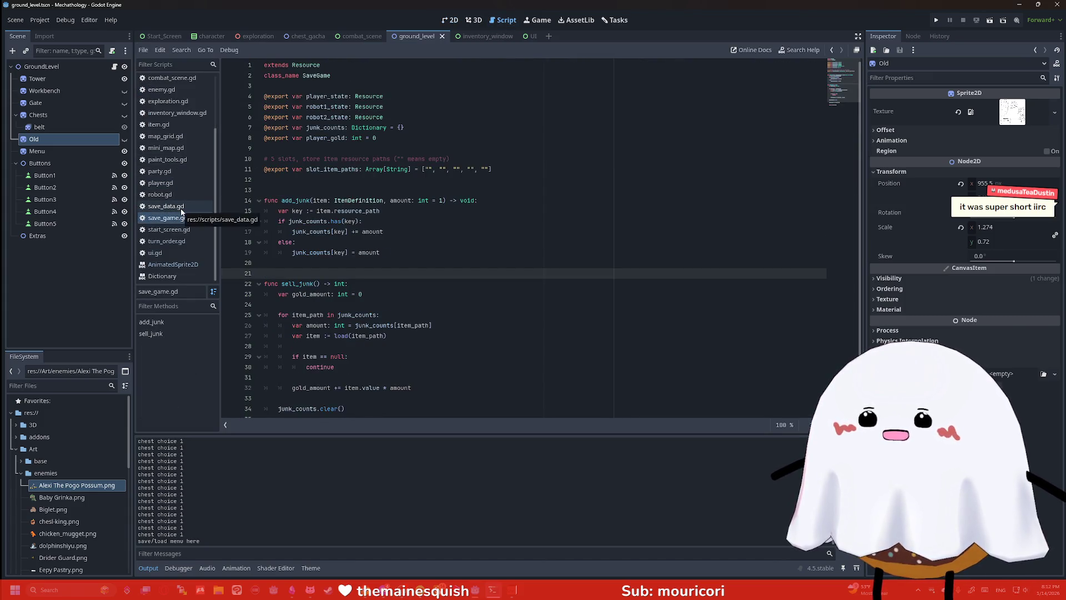
left_click(181, 210)
mouse_move(488, 180)
left_mouse_down()
mouse_move(278, 168)
mouse_move(267, 155)
left_mouse_up()
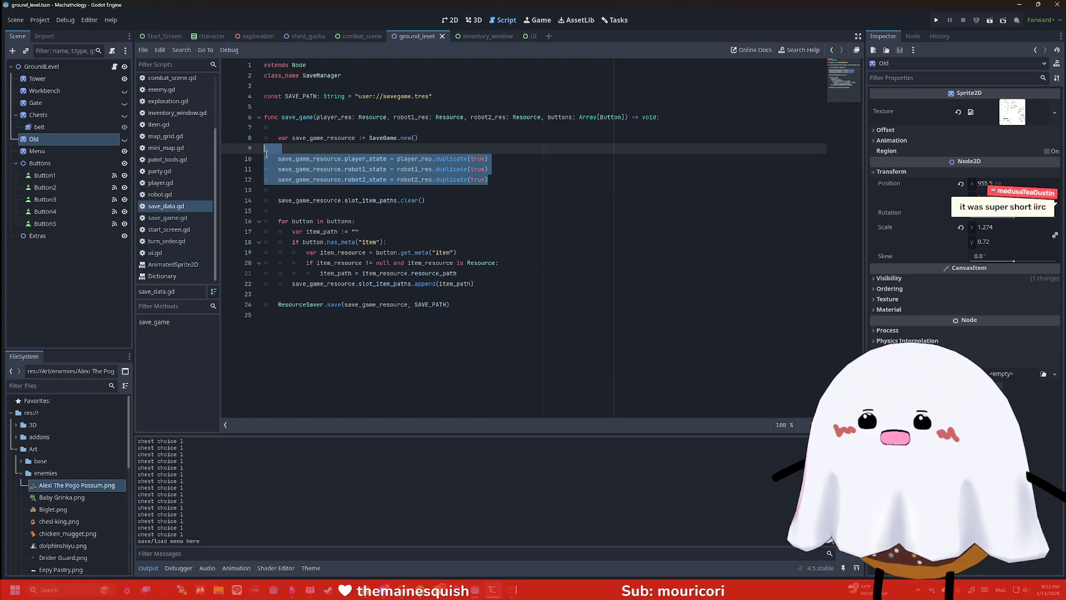
left_click(413, 159)
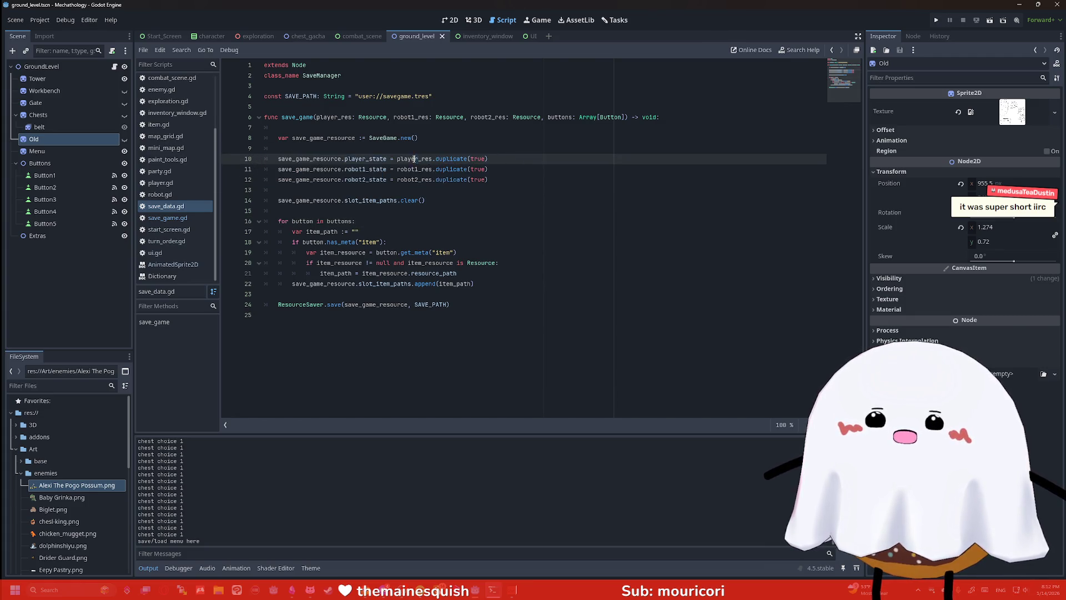
left_click_drag(472, 159, 478, 157)
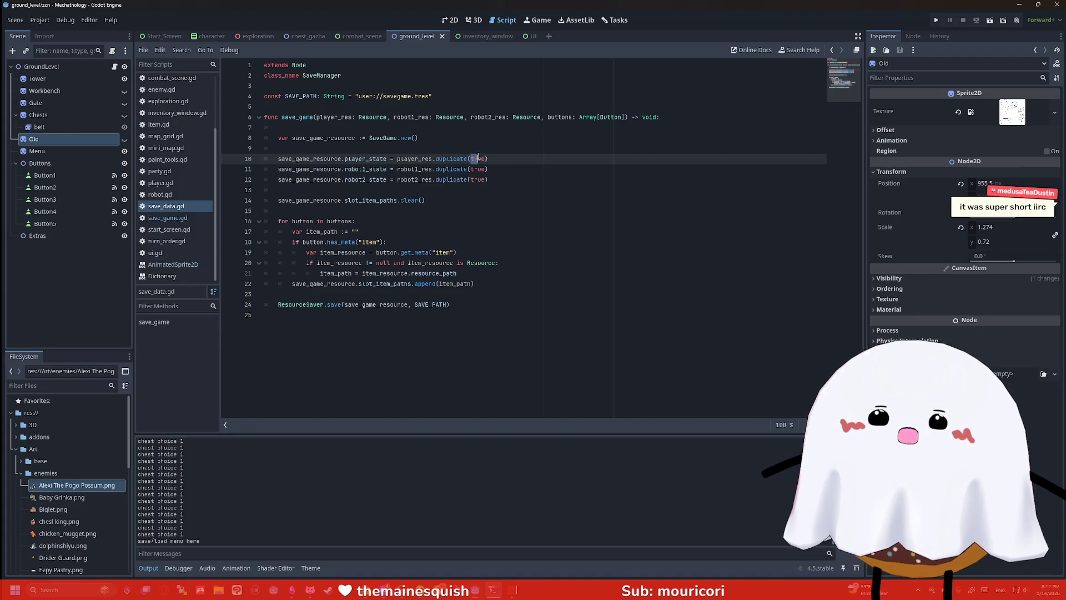
left_click(497, 158)
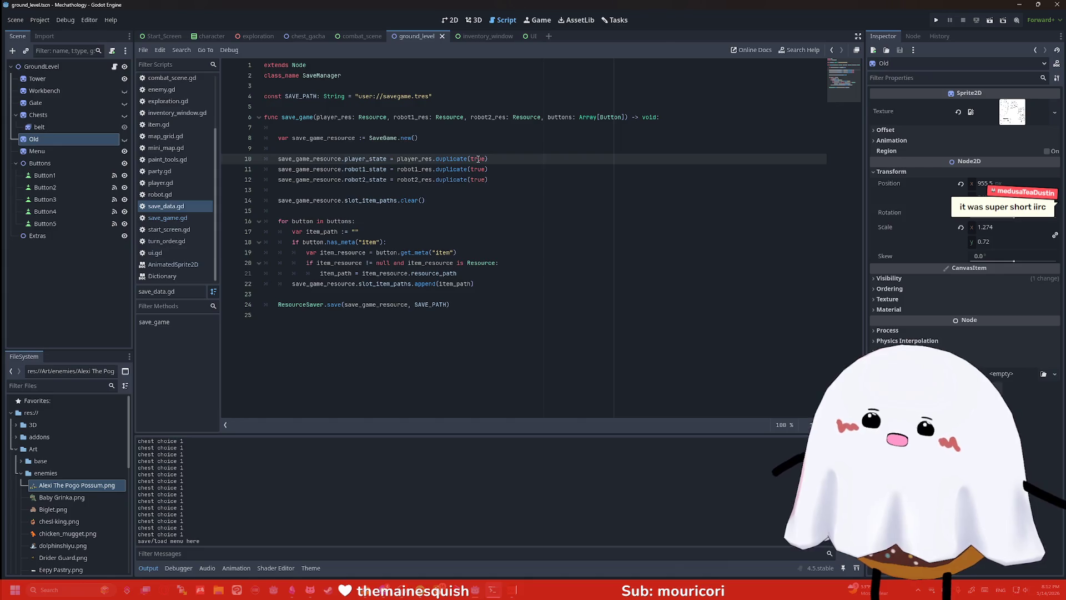
mouse_move(458, 158)
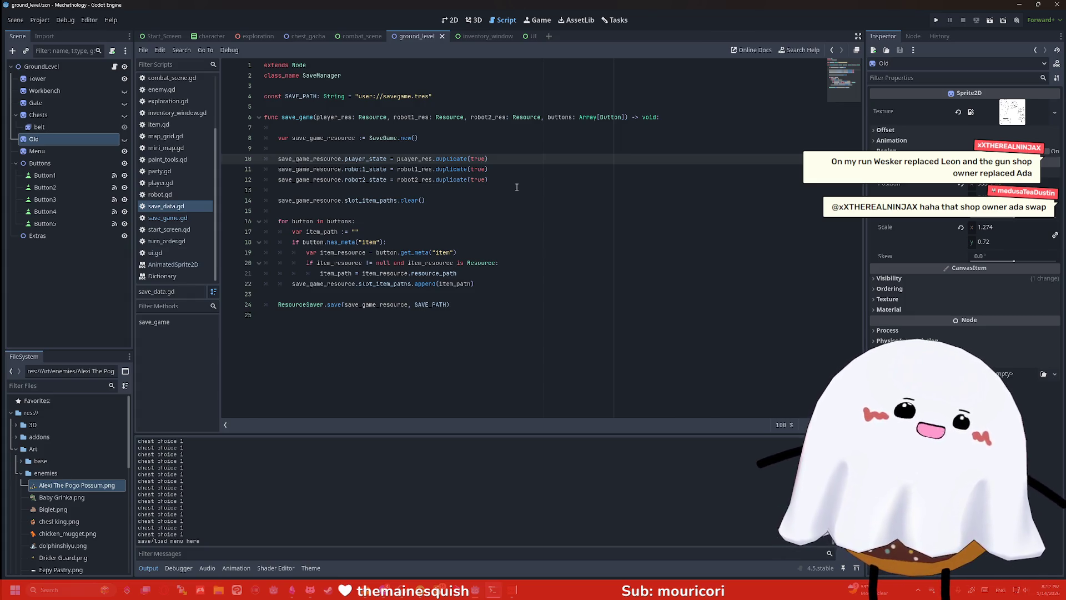
Select the SAVE_PATH string and the save_game parameters, then open save_game.gd
left_click(517, 187)
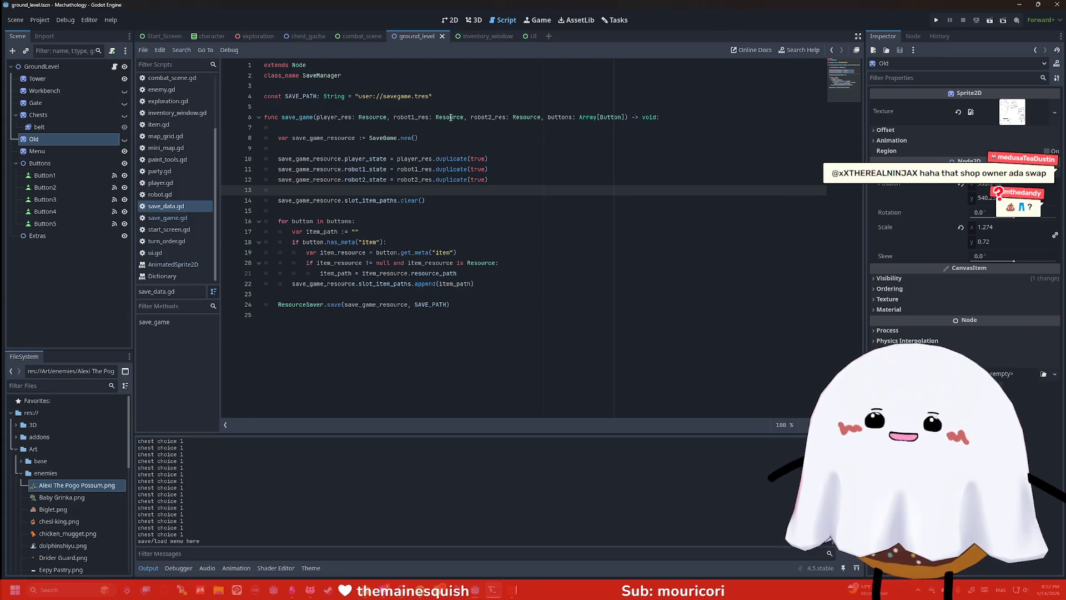
left_click_drag(433, 96, 355, 96)
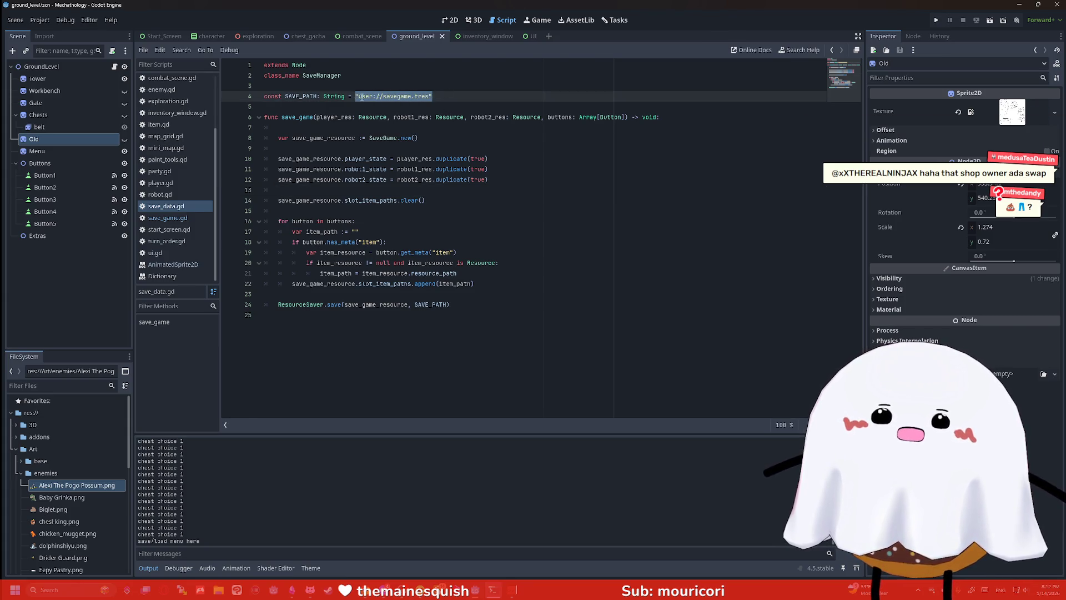
left_click(349, 106)
left_click_drag(318, 117, 626, 117)
key("Right")
left_click(578, 146)
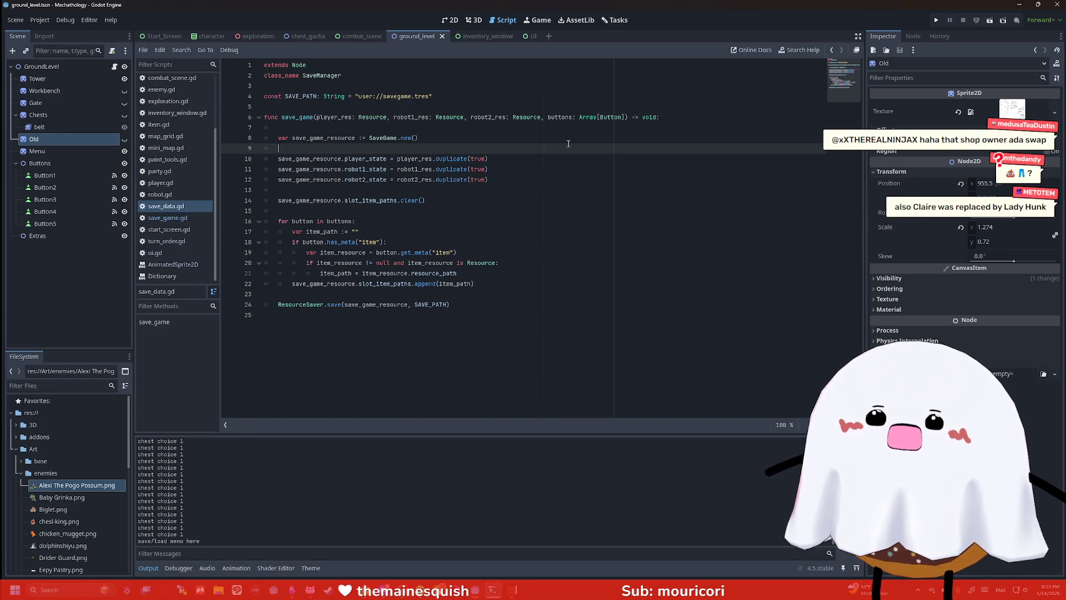
left_click(192, 218)
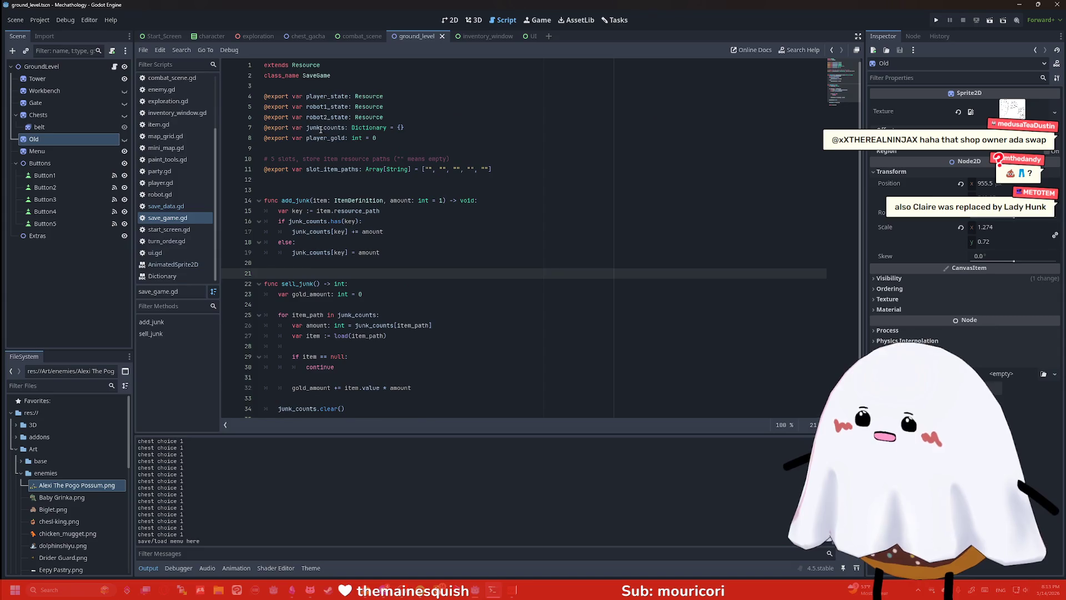
left_click(436, 111)
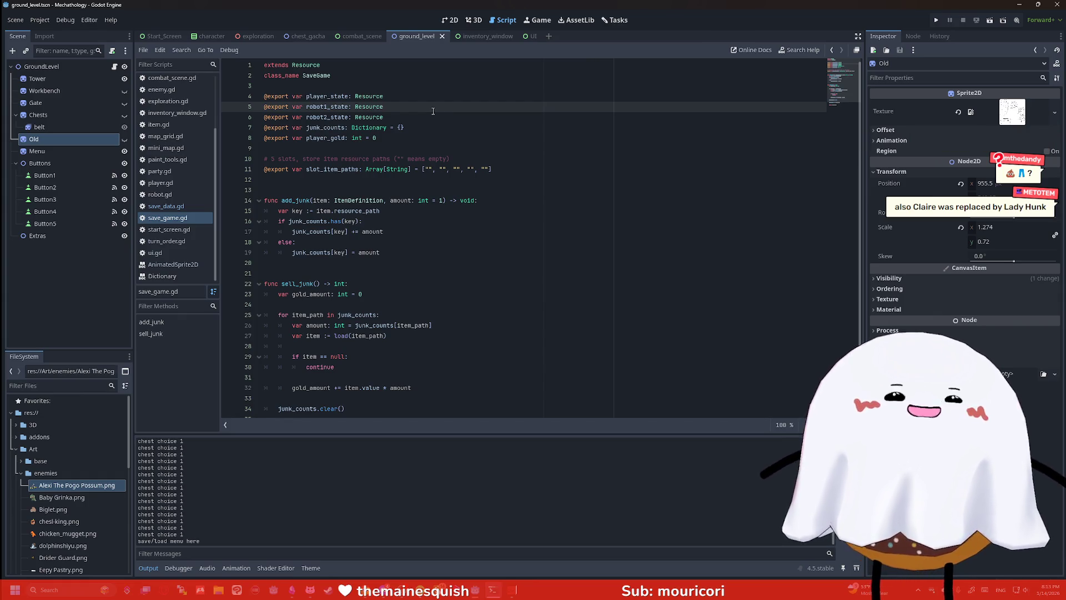
key("alt+Tab")
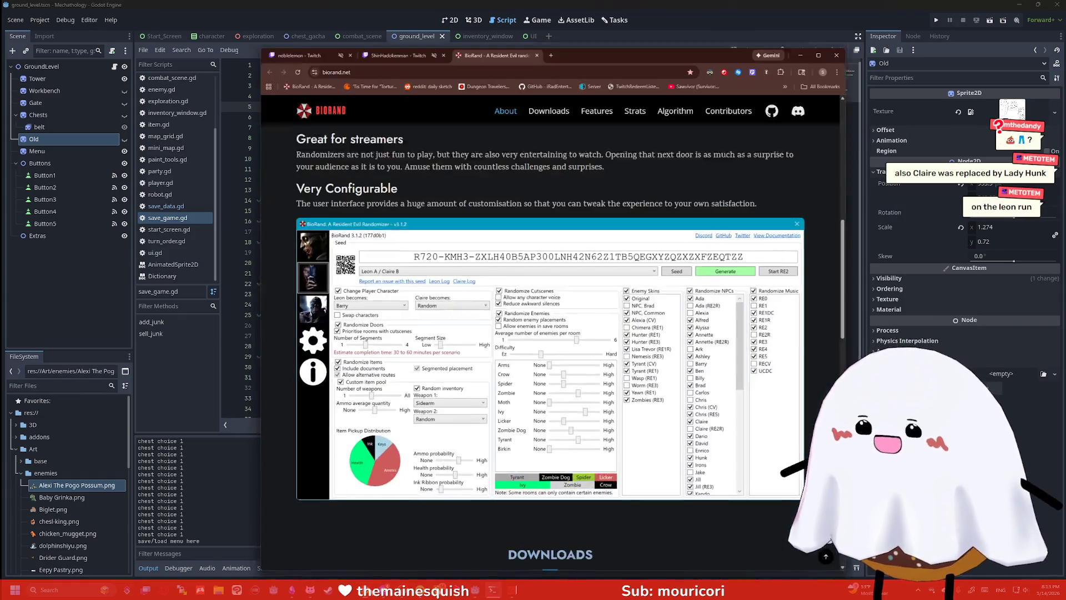
Search 'lady hunk' in a new tab and enlarge the image on the Resident Evil Wiki LADY HUNK page
left_click(560, 25)
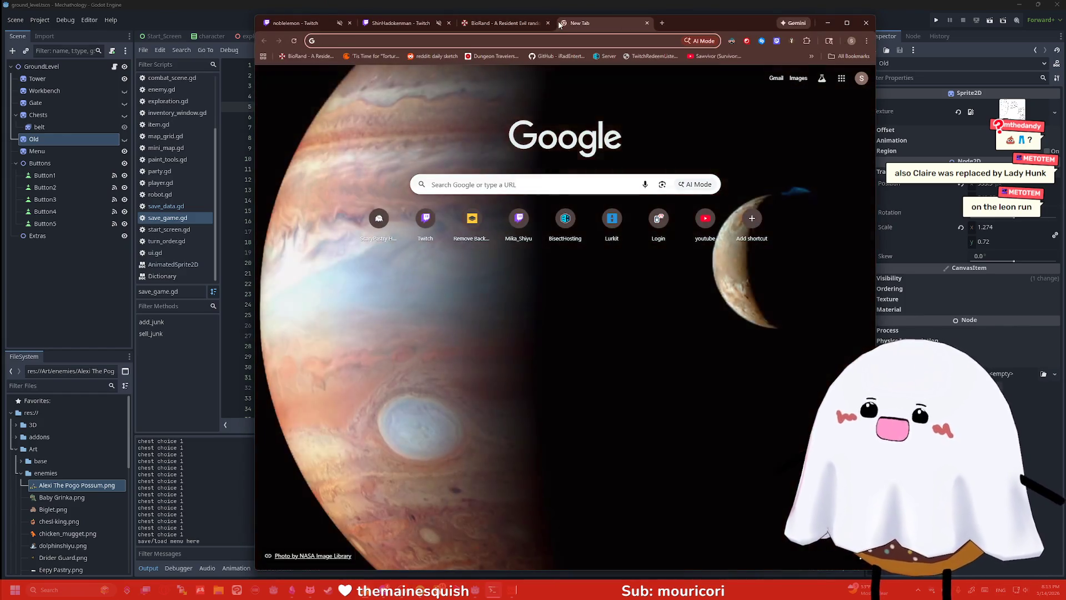
type("lady hunk")
key("Return")
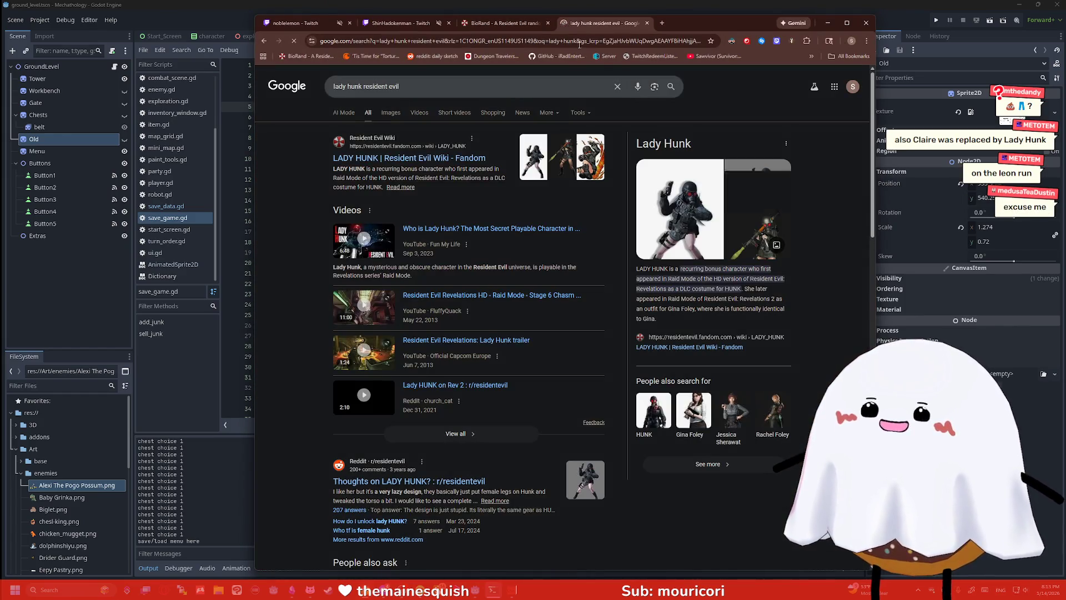
left_click(554, 159)
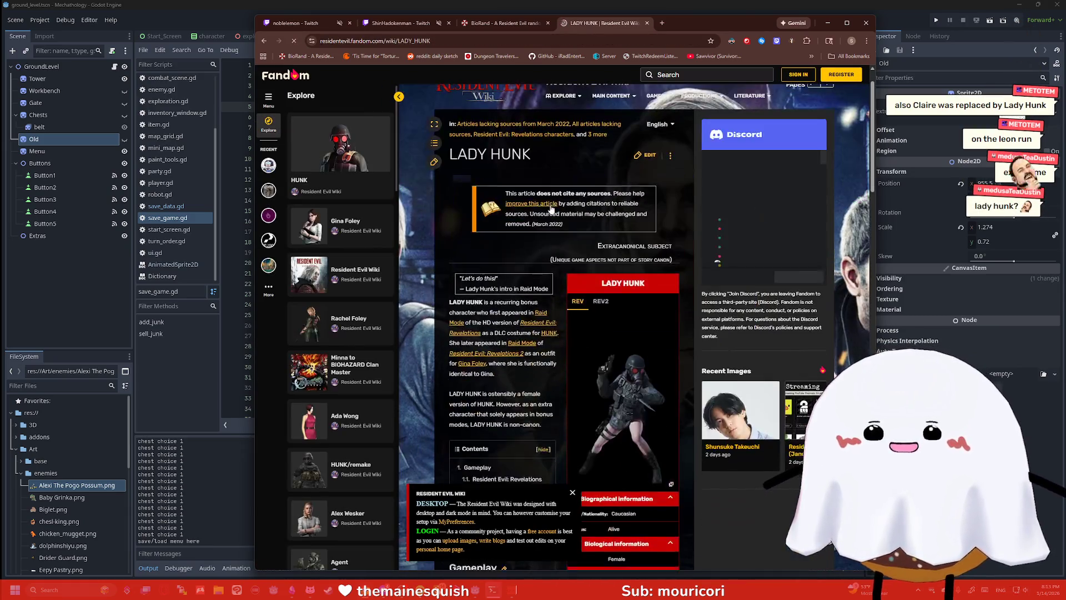
left_click(634, 395)
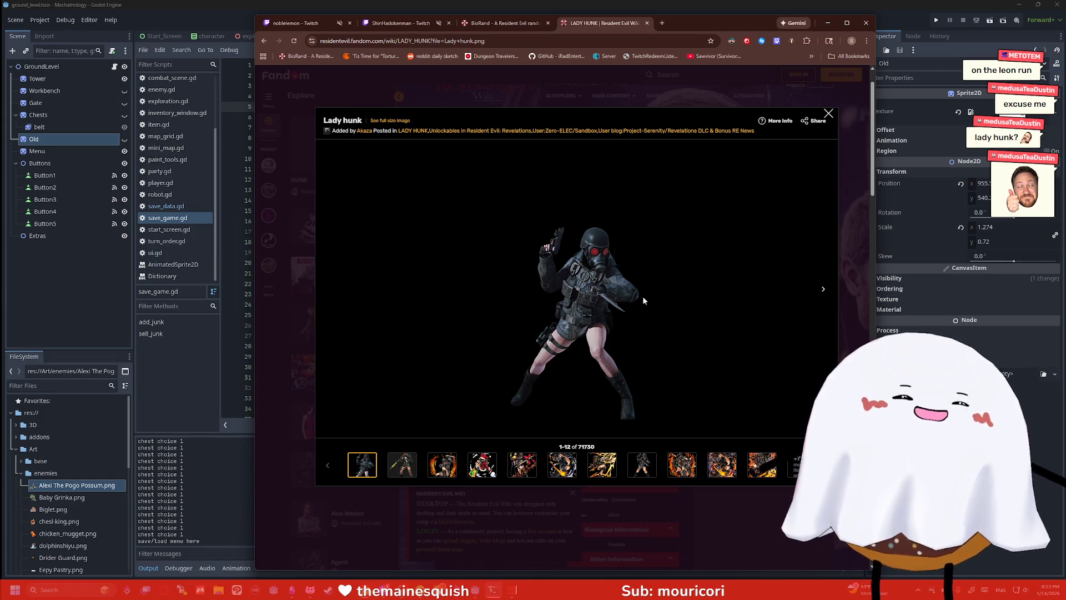
View the second gallery image, close the viewer, and read through the LADY HUNK article
left_click(403, 470)
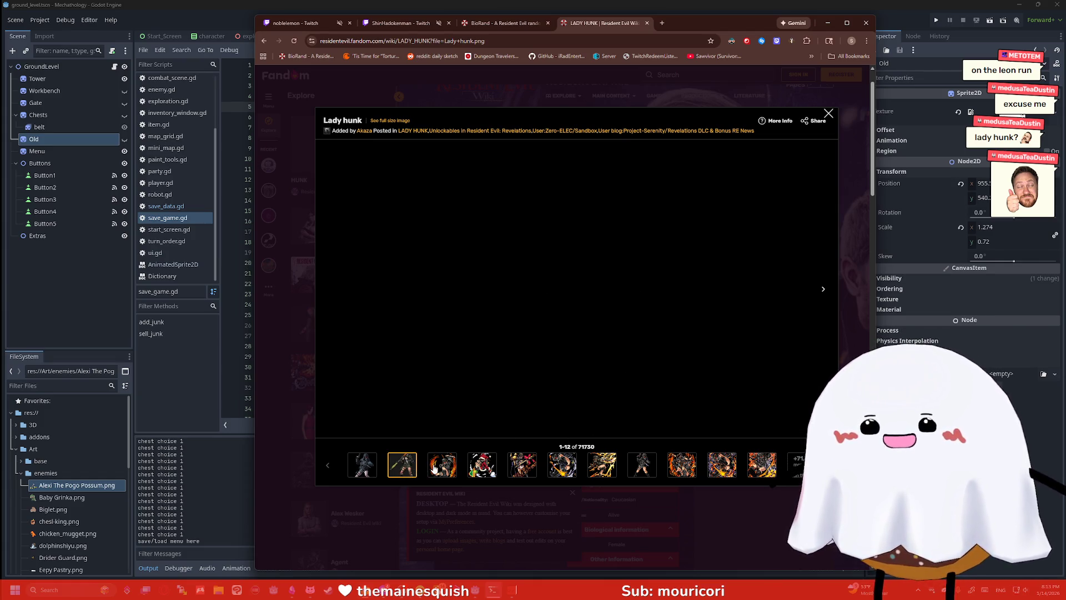
left_click(828, 113)
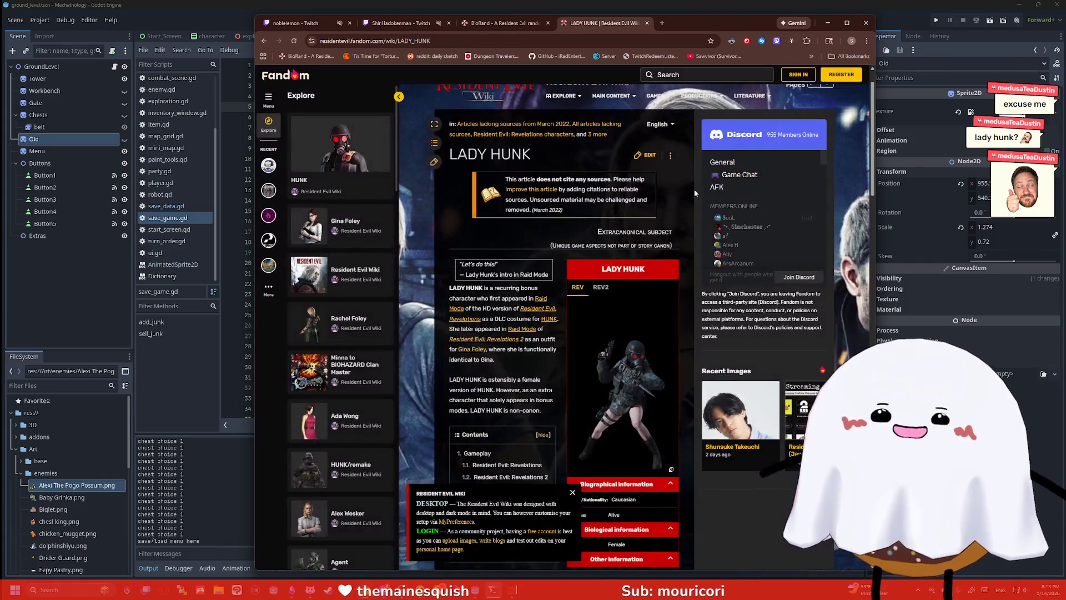
scroll(594, 202, "up", 1)
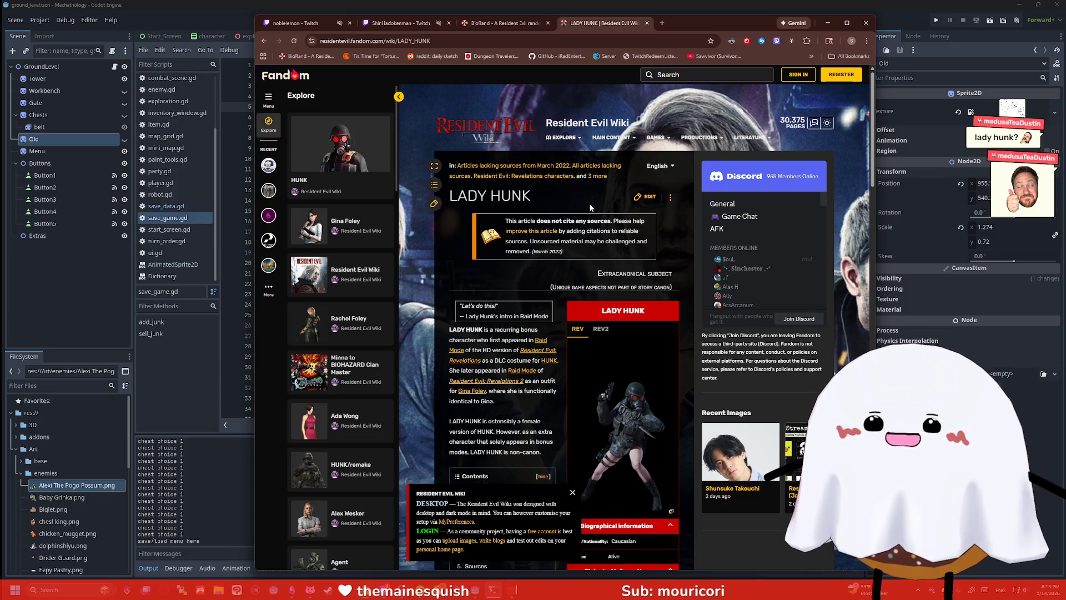
scroll(539, 276, "down", 1)
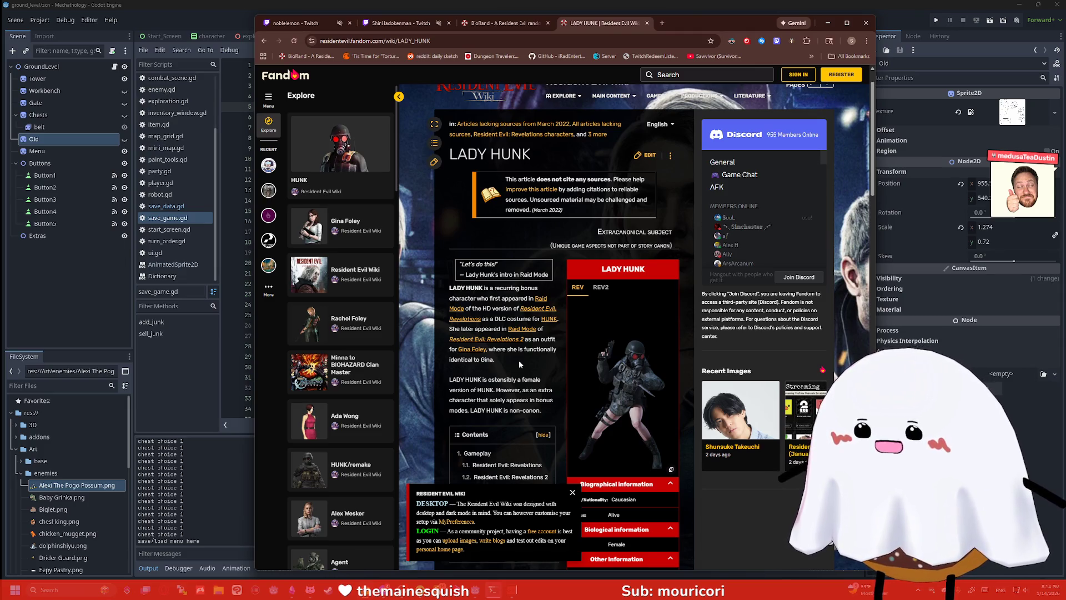
scroll(523, 357, "down", 1)
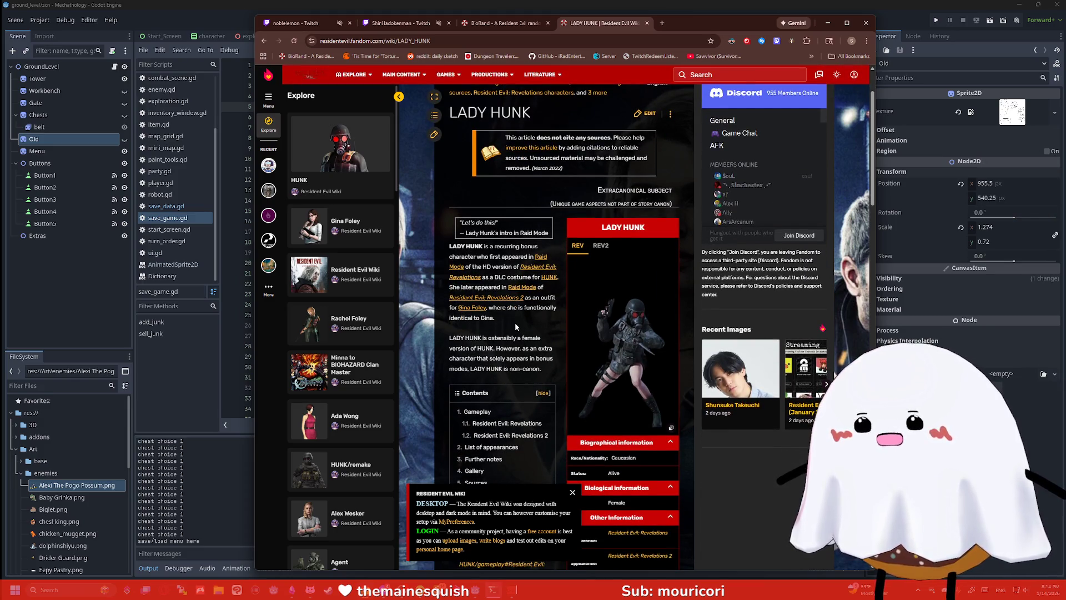
scroll(516, 316, "down", 1)
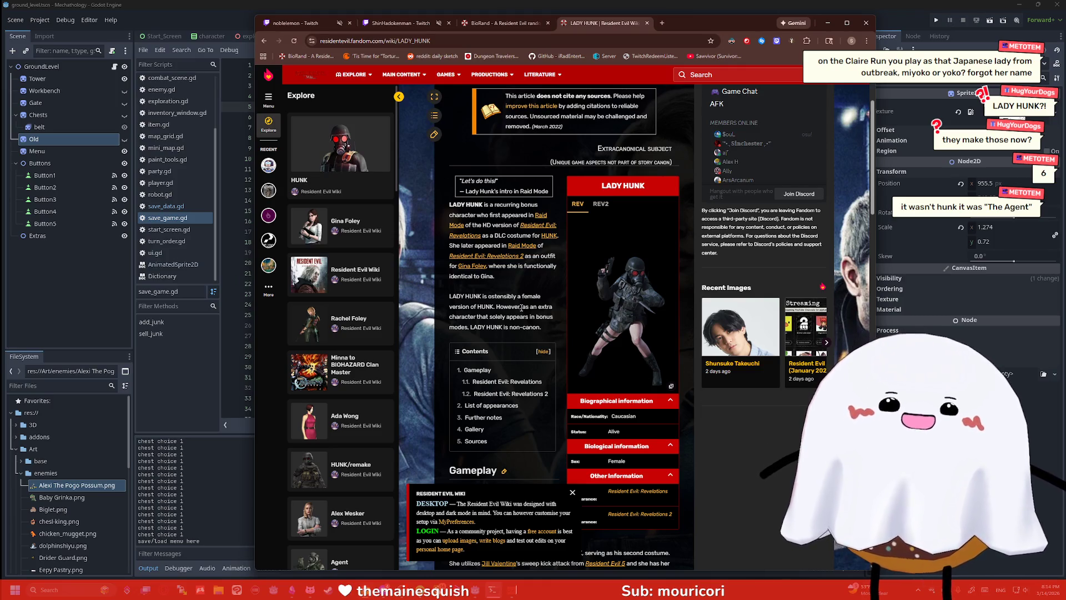
scroll(589, 181, "up", 3)
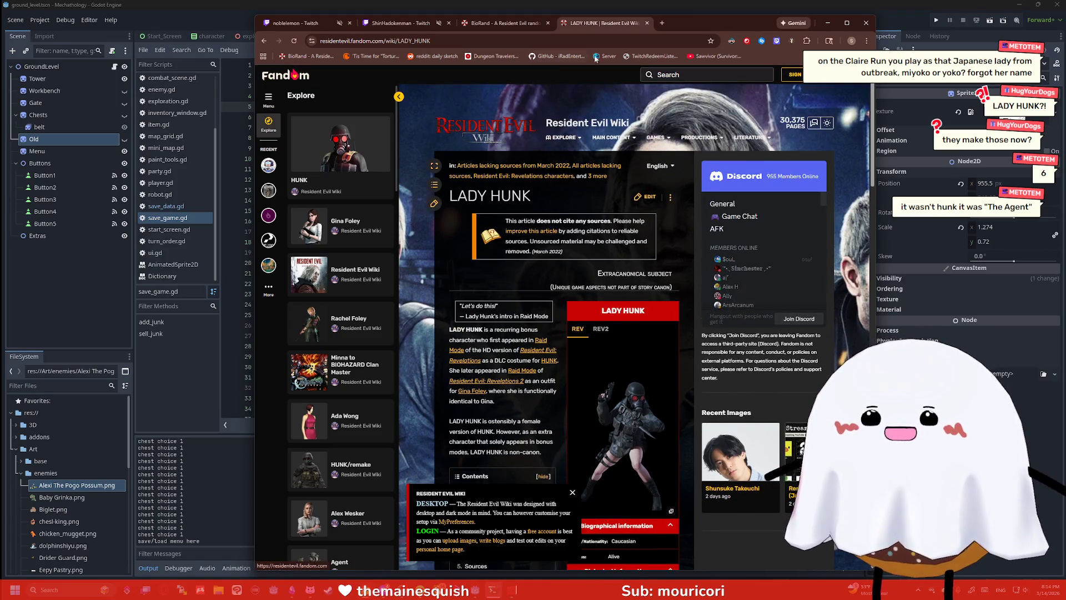
left_click(709, 76)
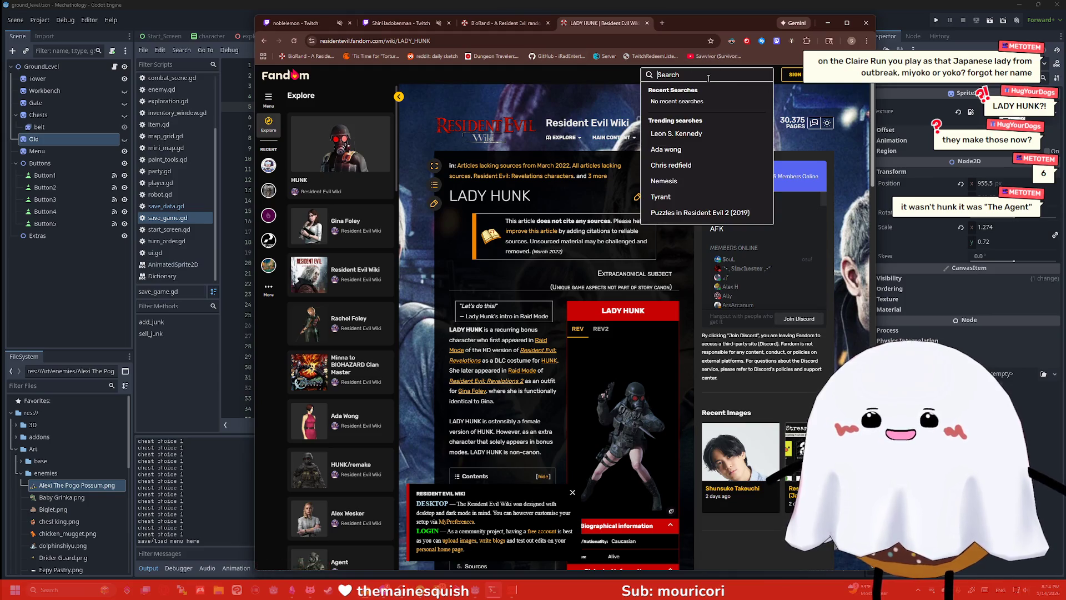
left_click(423, 226)
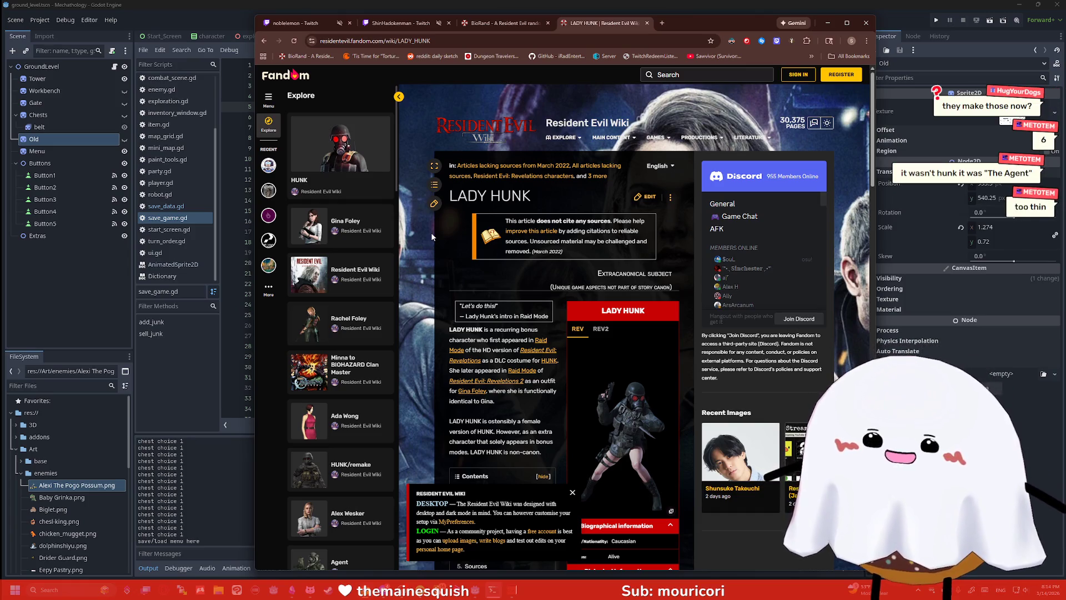
Launch Paint from the Start search
key("super")
type("paint")
key("Return")
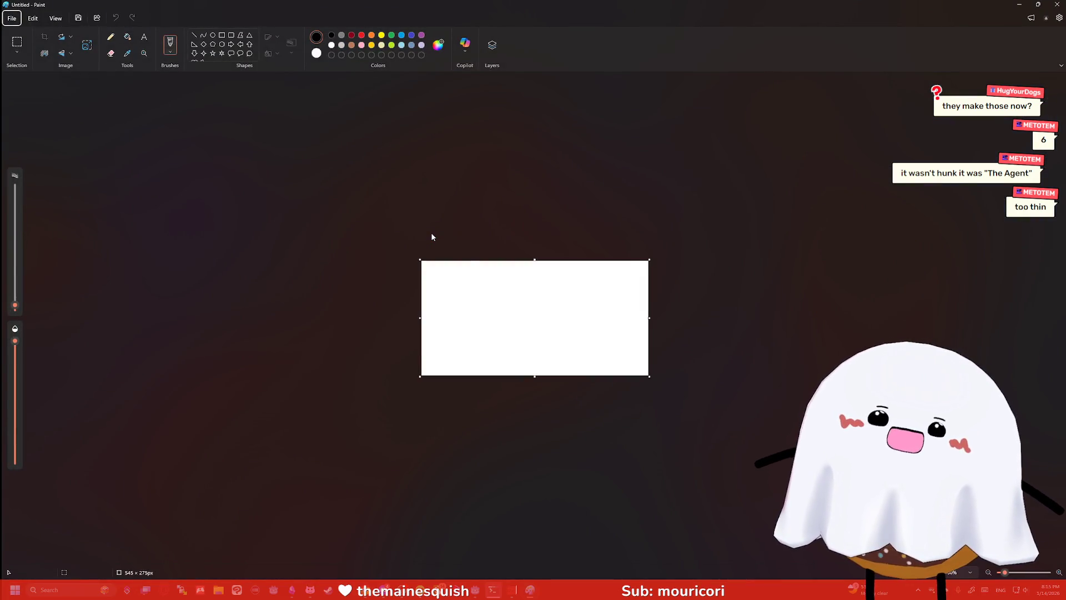
Resize the canvas to 1227×676 and sketch the hanging sign and the doorway building
left_click_drag(535, 260, 567, 95)
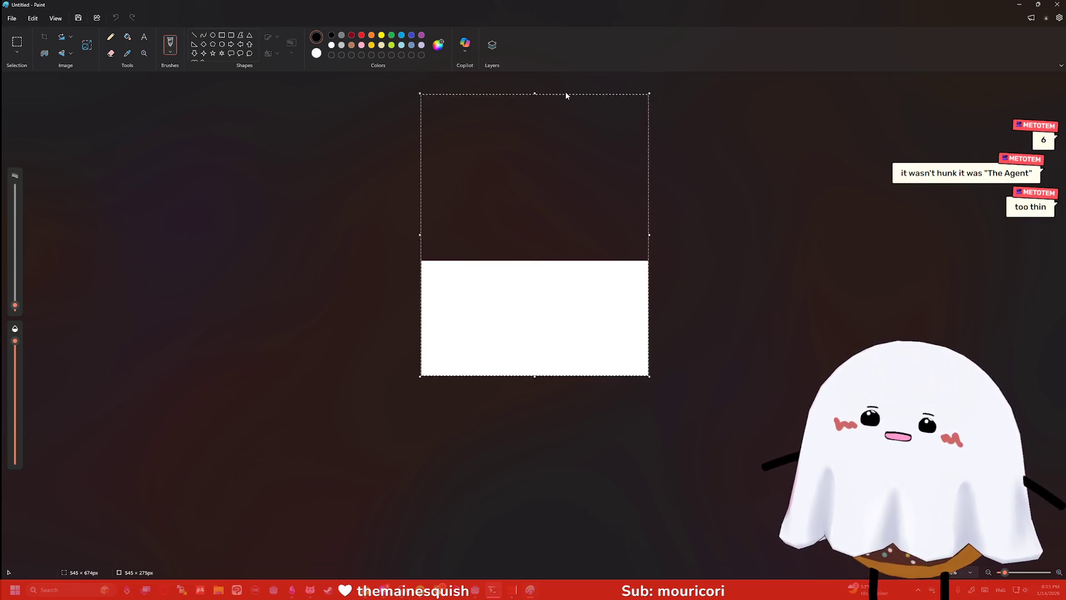
left_click_drag(420, 317, 233, 333)
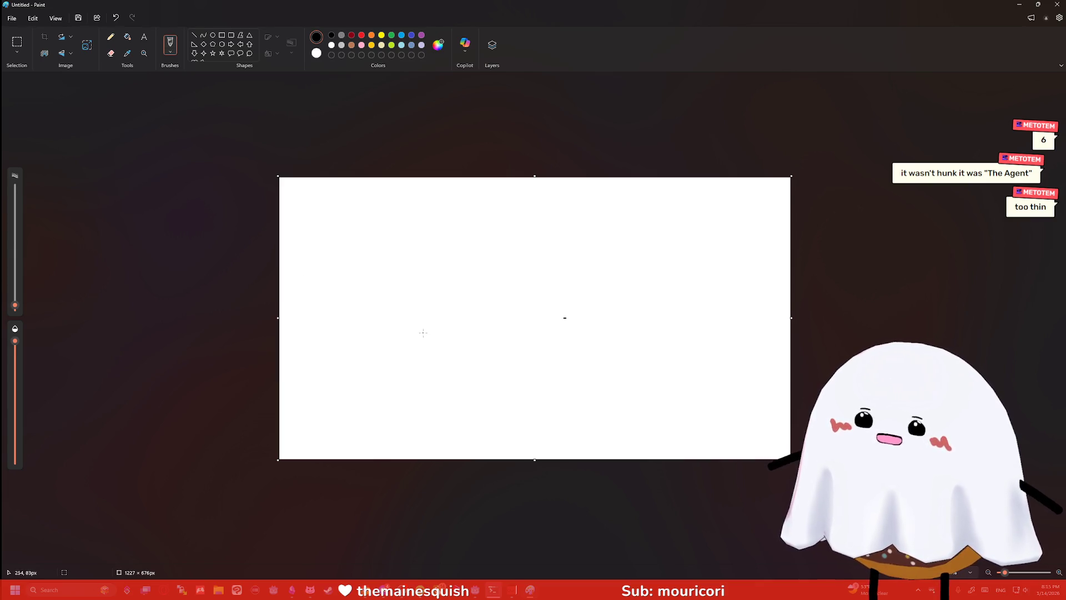
mouse_move(368, 222)
left_mouse_down()
mouse_move(402, 244)
mouse_move(369, 221)
left_mouse_up()
mouse_move(376, 179)
left_mouse_down()
mouse_move(397, 264)
mouse_move(686, 293)
left_mouse_up()
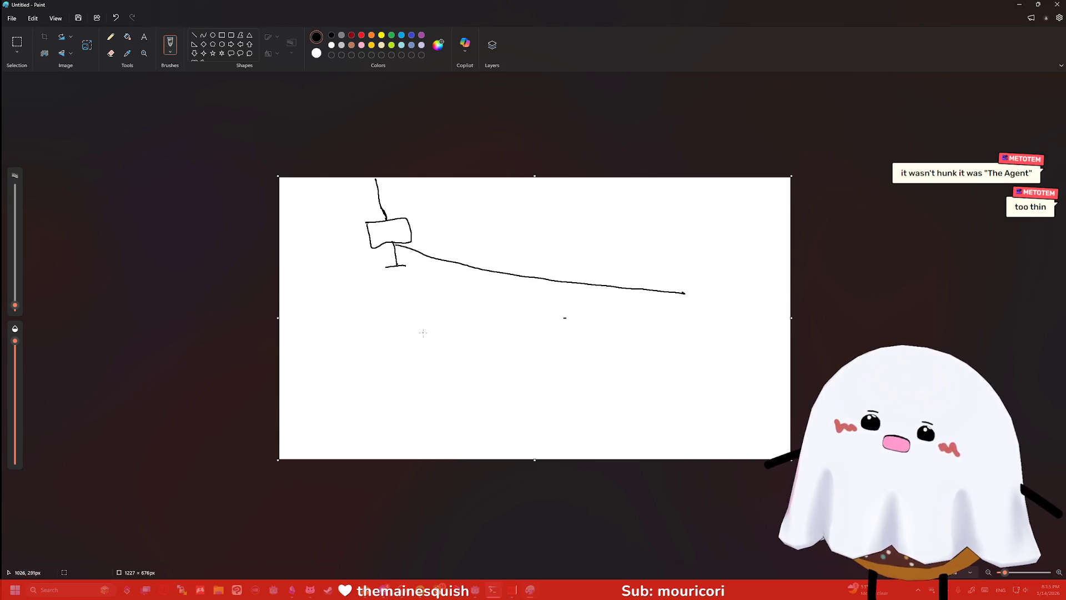
mouse_move(685, 239)
left_mouse_down()
mouse_move(774, 353)
mouse_move(776, 233)
mouse_move(695, 227)
left_mouse_up()
mouse_move(689, 335)
left_mouse_down()
mouse_move(731, 306)
mouse_move(780, 320)
mouse_move(782, 271)
mouse_move(776, 314)
left_mouse_up()
Sketch the horizon line, the road edges and grass tufts on the ground
left_click_drag(281, 343, 700, 327)
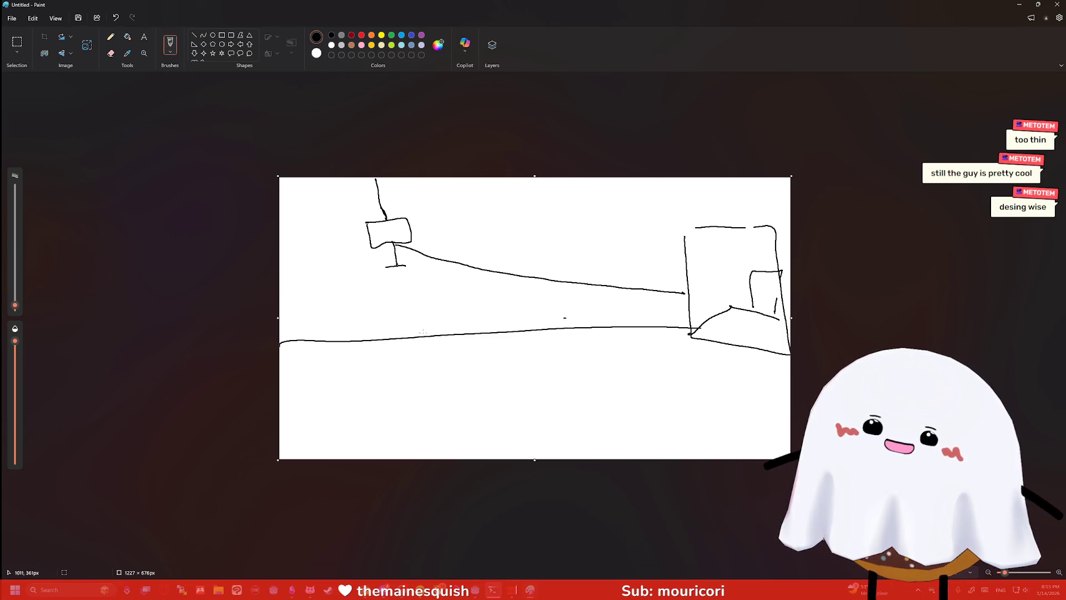
left_click_drag(444, 457, 785, 383)
left_click_drag(519, 432, 449, 328)
left_click_drag(517, 405, 555, 401)
mouse_move(601, 372)
left_mouse_down()
mouse_move(654, 387)
mouse_move(588, 395)
mouse_move(622, 391)
left_mouse_up()
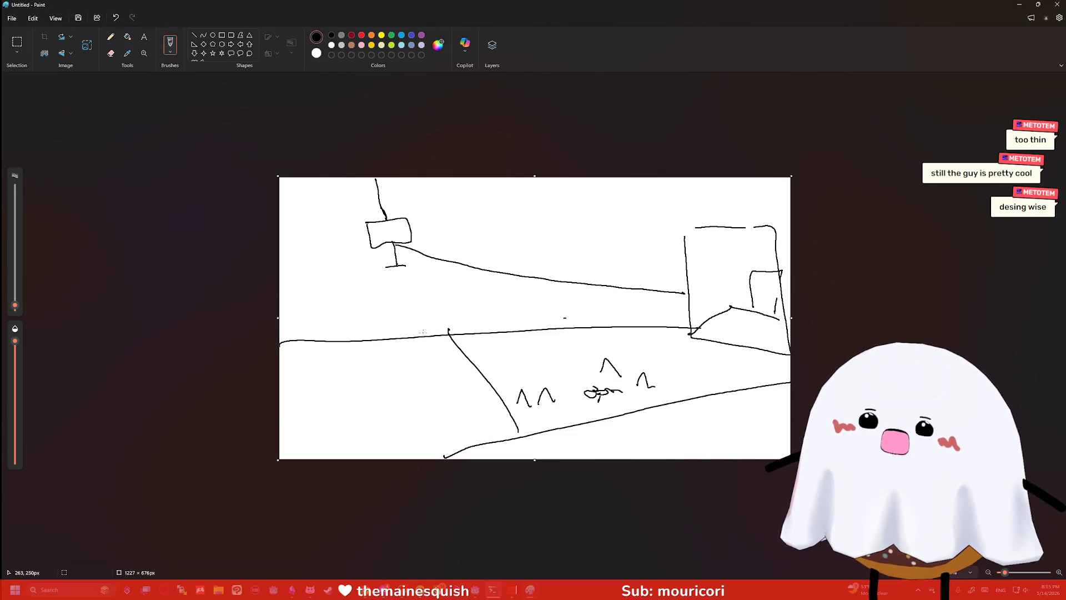
Draw stick figures under the sign, on the left, and a shopkeeper in the doorway
mouse_move(400, 286)
left_mouse_down()
mouse_move(391, 271)
mouse_move(400, 285)
left_mouse_up()
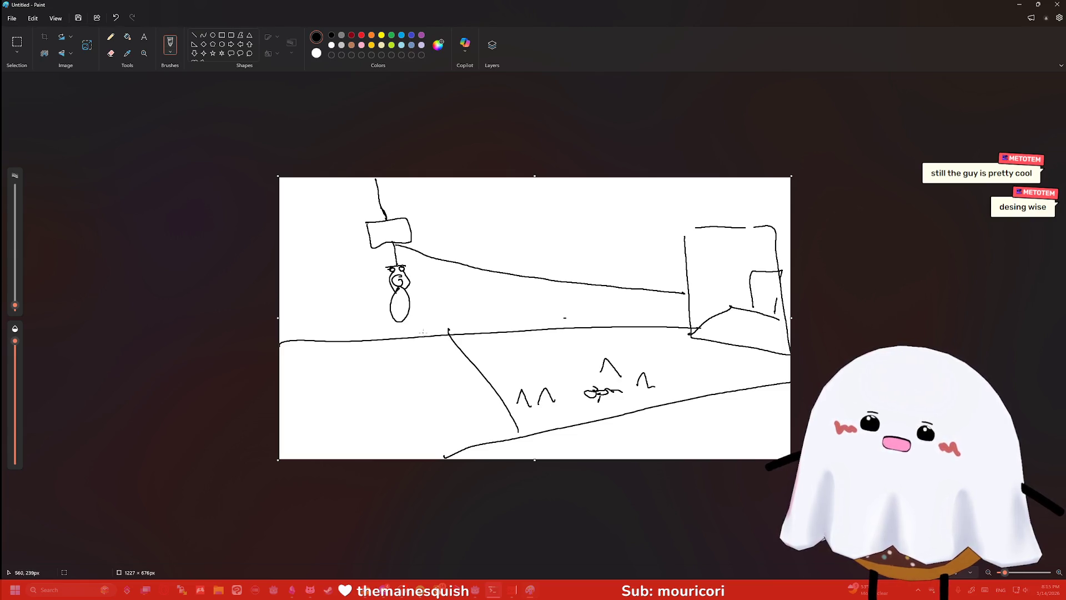
left_click_drag(762, 286, 771, 322)
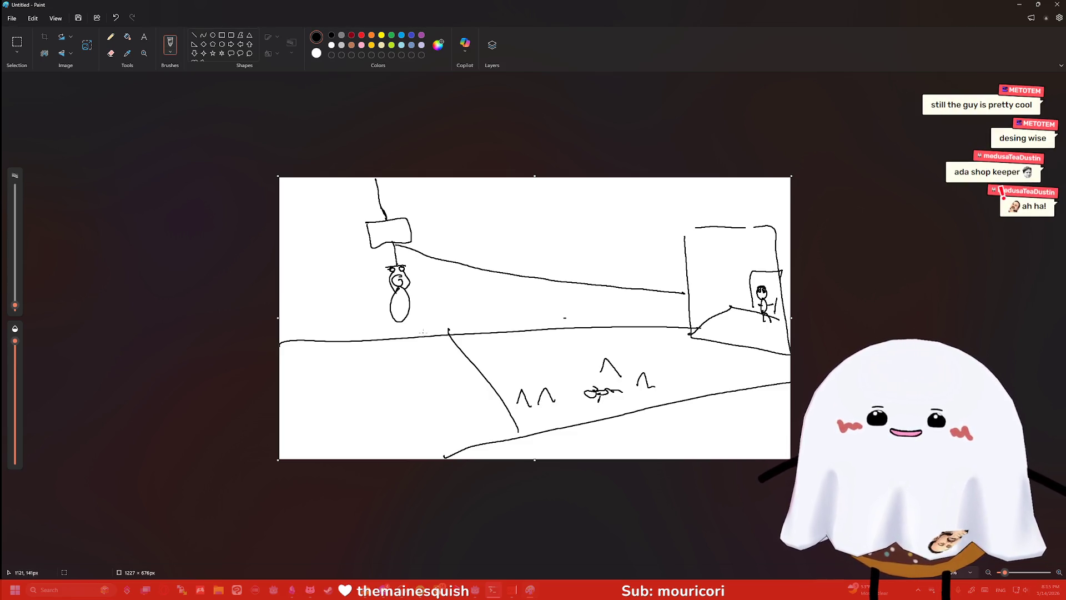
left_click_drag(400, 327, 398, 340)
left_click_drag(320, 302, 340, 350)
mouse_move(330, 305)
left_mouse_down()
mouse_move(511, 210)
mouse_move(744, 258)
left_mouse_up()
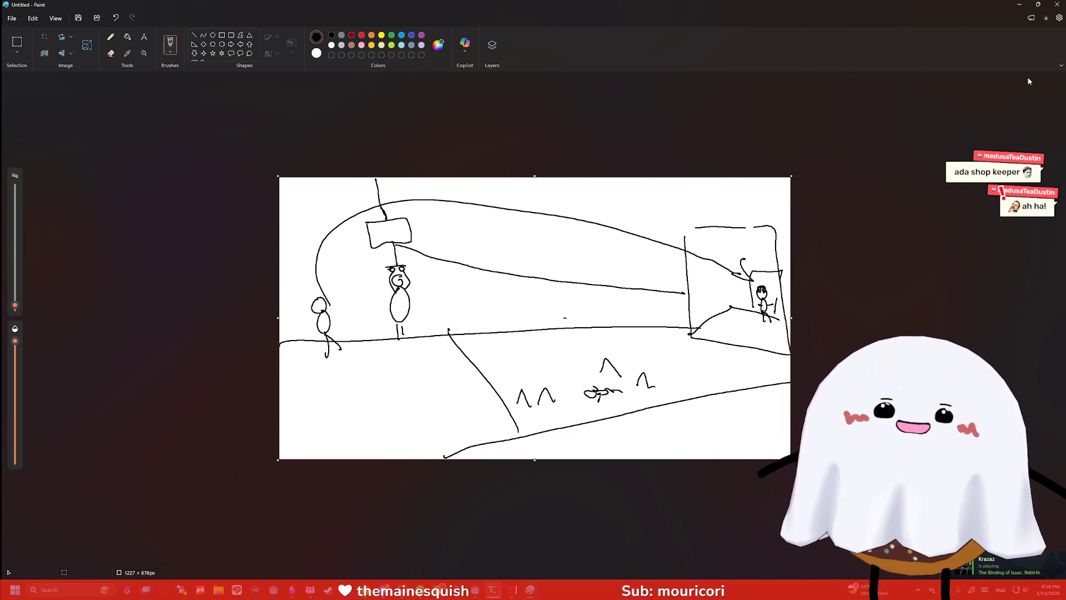
left_click(1057, 4)
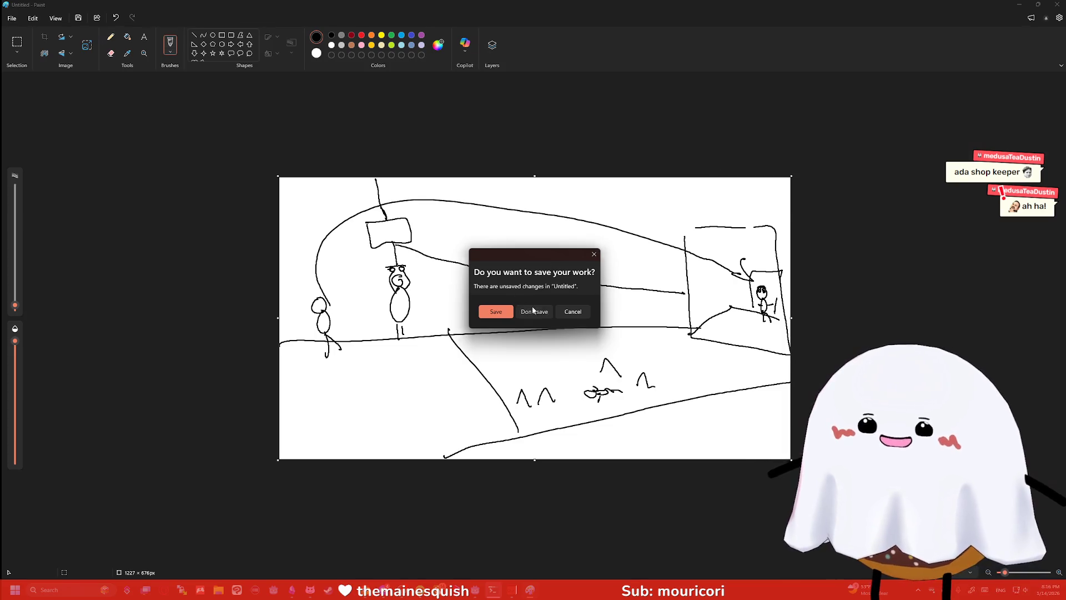
Discard the Paint sketch and create a 1070 × 1070 px, 72 dpi illustration canvas in Clip Studio Paint
left_click(533, 310)
left_click(237, 589)
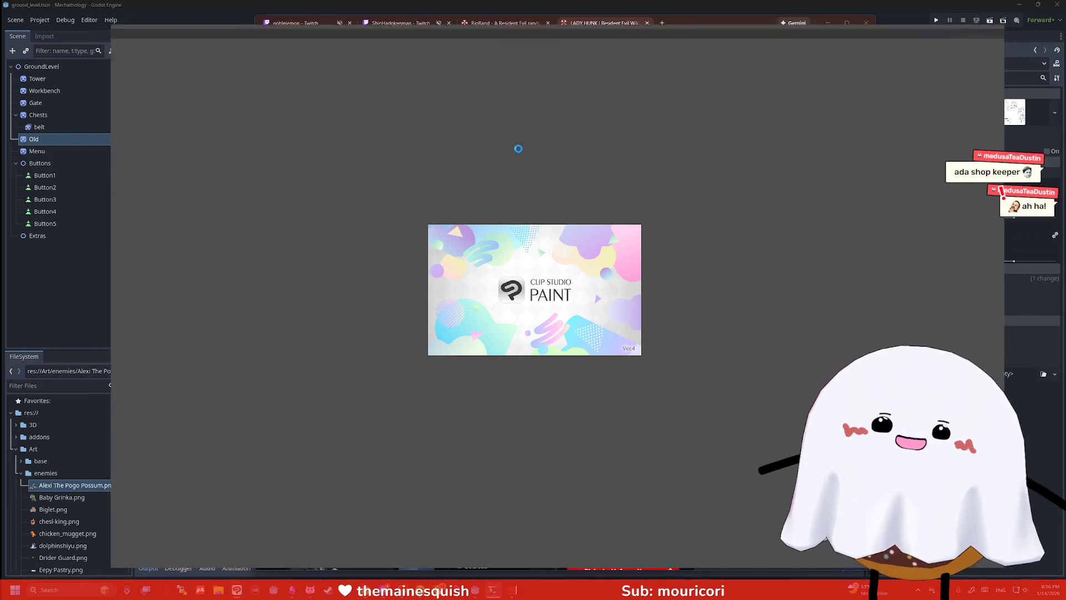
left_click(130, 41)
left_click(142, 49)
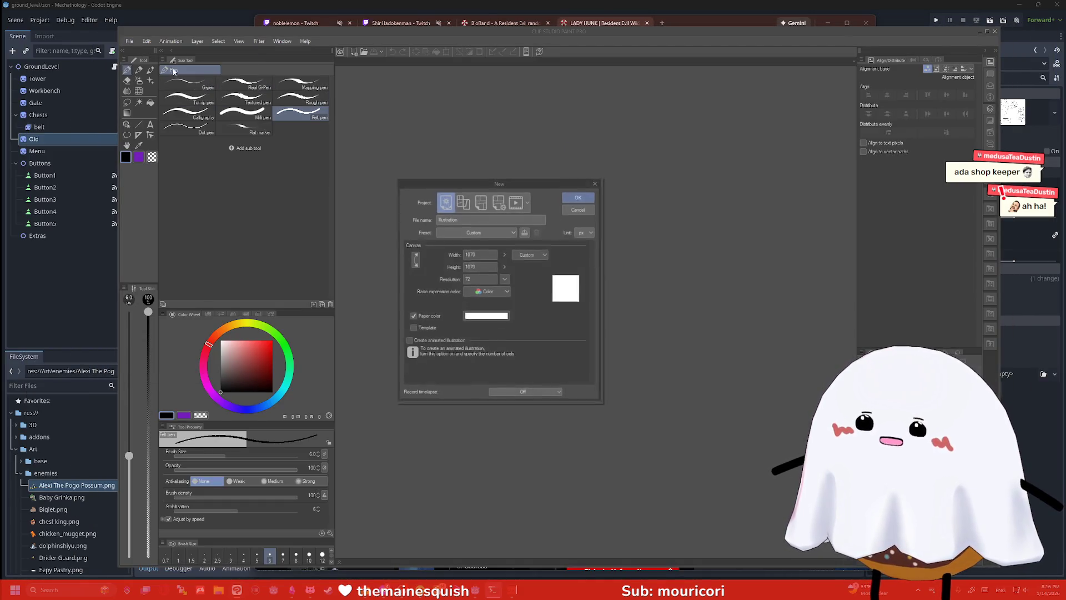
left_click(583, 199)
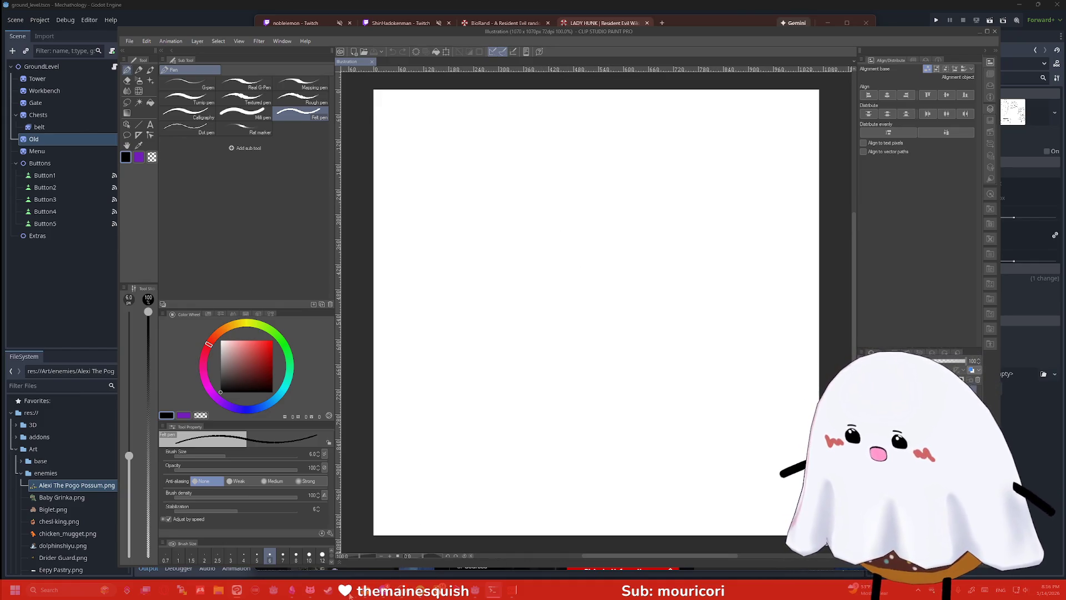
left_click(350, 592)
Search 'ada wong', enlarge the Ada Wong (Remake) image, and move Chrome to the left side
left_click(661, 44)
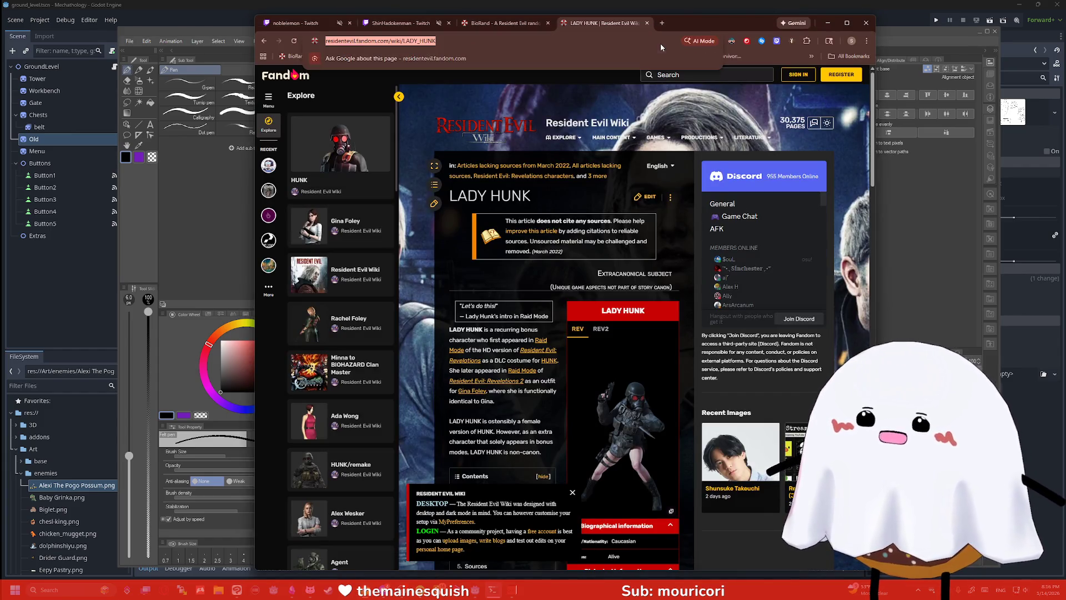
type("ada wong")
key("Return")
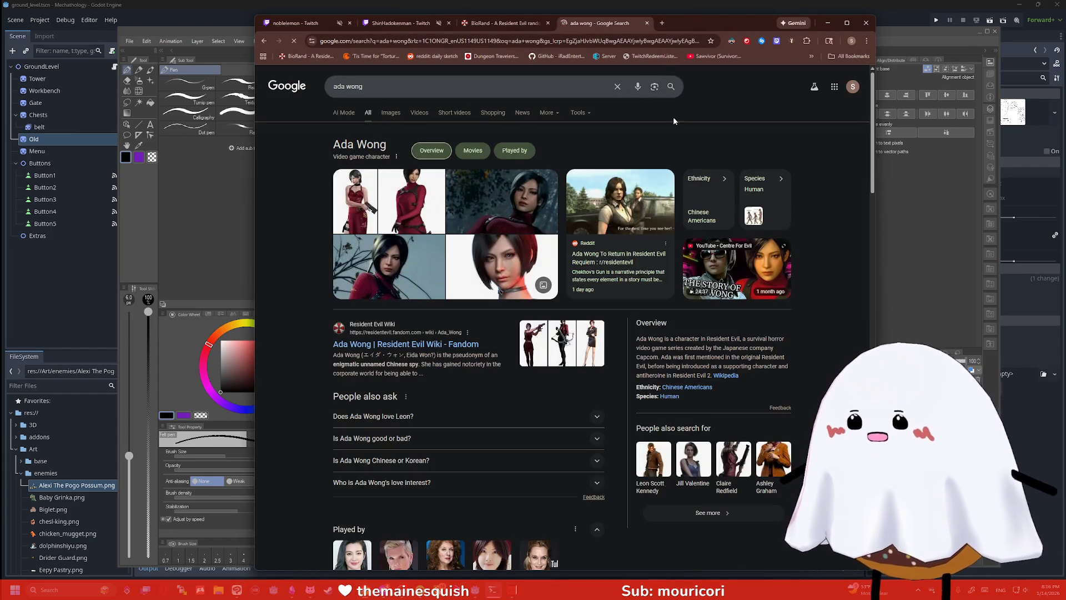
left_click(415, 203)
left_click_drag(736, 28, 223, 25)
left_click(502, 55)
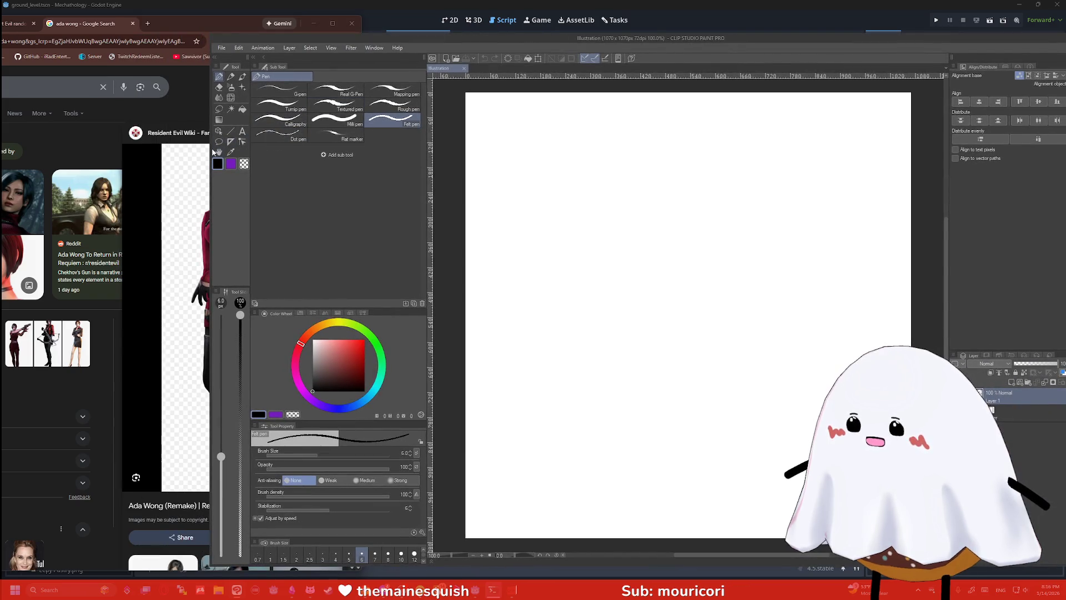
Narrow the drawing window and sketch the head outline with bob hair, redoing strokes
left_click_drag(211, 147, 321, 145)
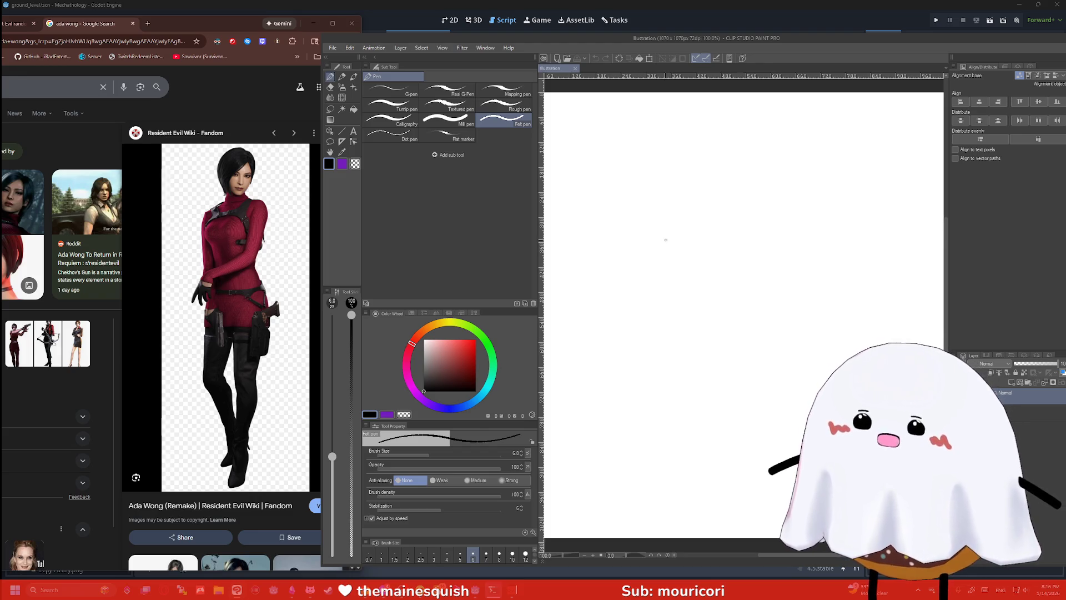
mouse_move(637, 219)
left_mouse_down()
mouse_move(619, 247)
mouse_move(621, 195)
mouse_move(651, 183)
left_mouse_up()
mouse_move(636, 220)
left_mouse_down()
mouse_move(652, 205)
mouse_move(661, 220)
mouse_move(654, 181)
left_mouse_up()
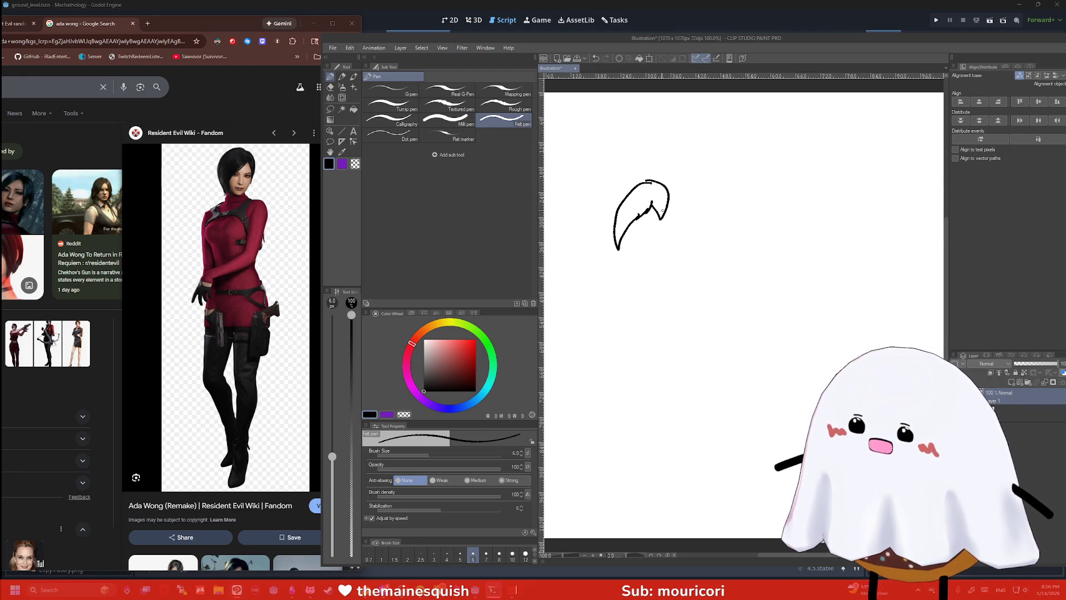
key("ctrl+z")
mouse_move(660, 221)
left_mouse_down()
mouse_move(667, 232)
mouse_move(660, 186)
mouse_move(648, 182)
left_mouse_up()
mouse_move(663, 232)
left_mouse_down()
mouse_move(652, 254)
mouse_move(633, 248)
mouse_move(628, 224)
mouse_move(649, 262)
mouse_move(662, 231)
mouse_move(641, 225)
mouse_move(657, 226)
left_mouse_up()
key("ctrl+z")
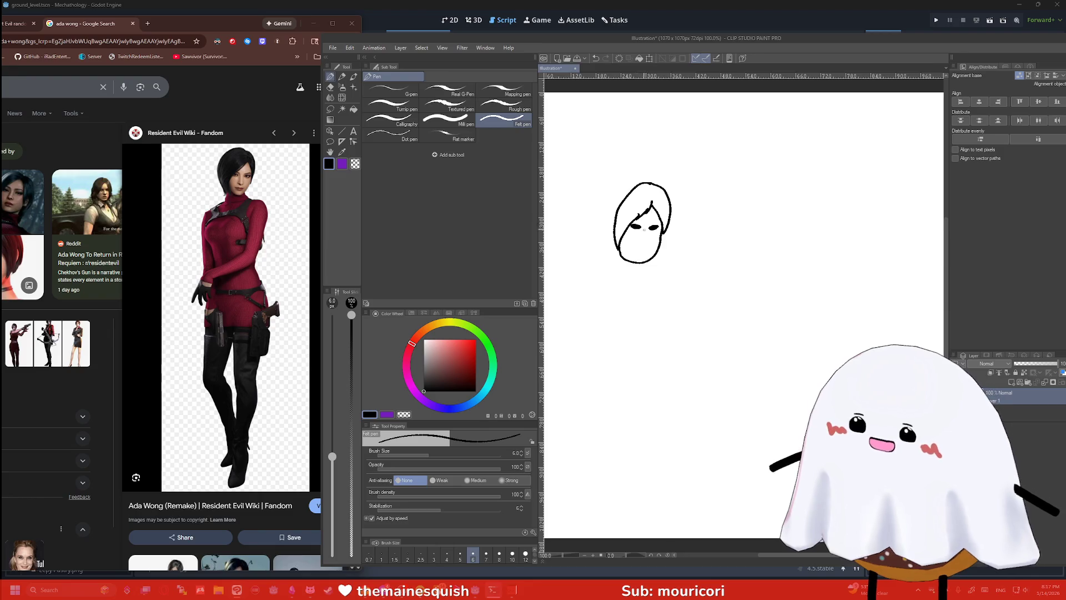
Add the nose and smile, then draw the body outline with a raised arm
left_click_drag(648, 235, 648, 252)
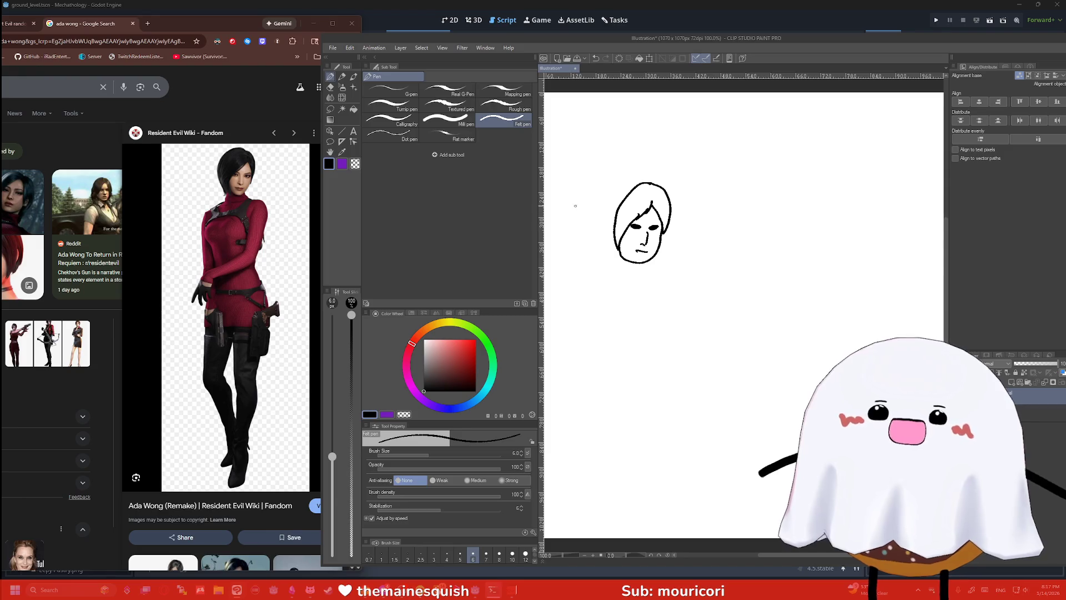
key("ctrl+z")
key("ctrl+z")
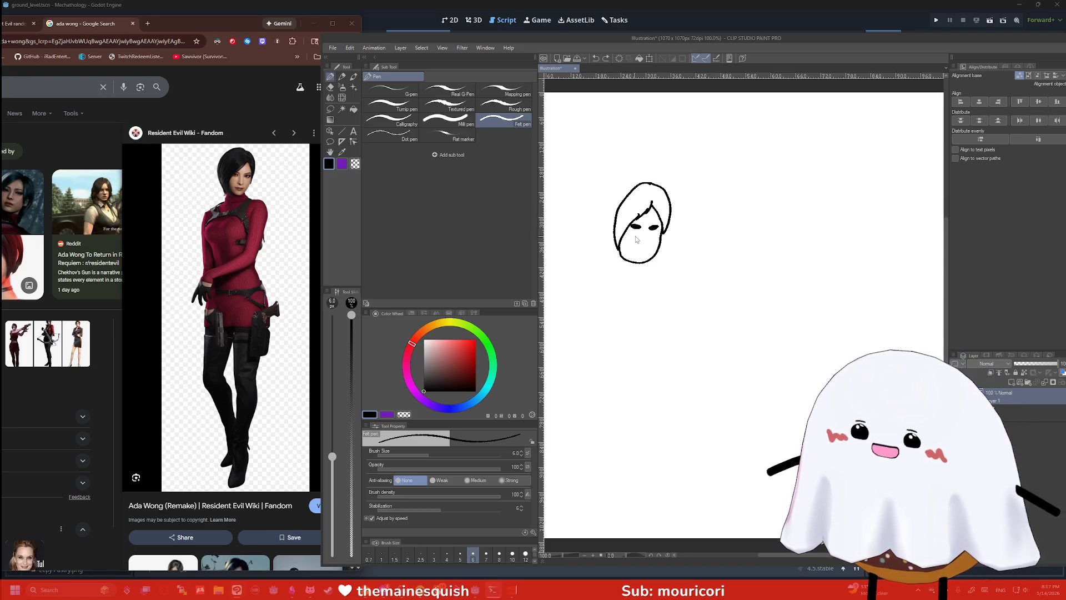
left_click_drag(646, 234, 643, 242)
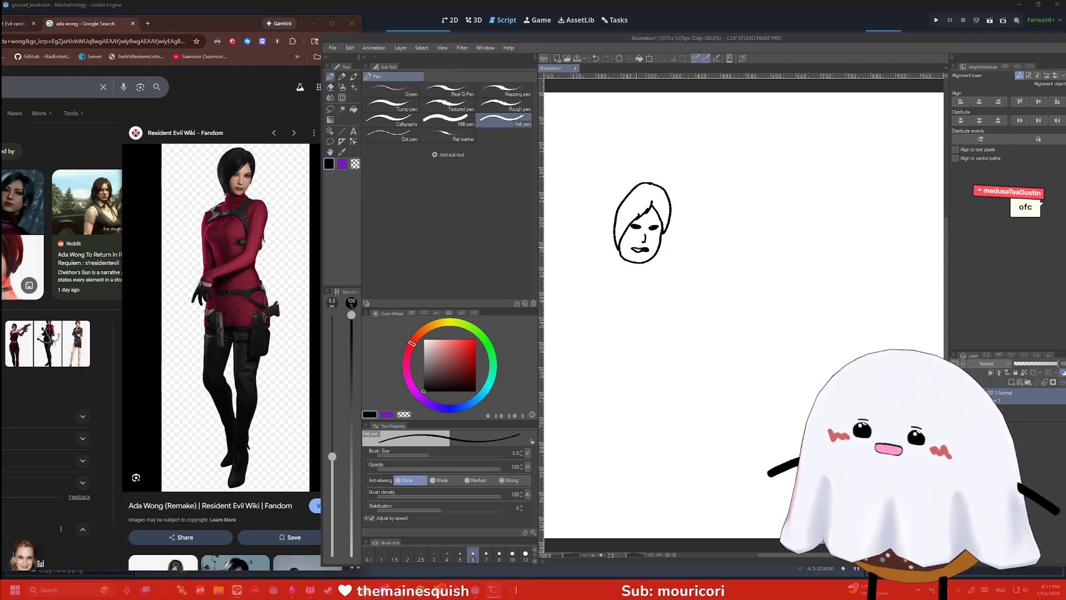
key("ctrl+z")
key("ctrl+z")
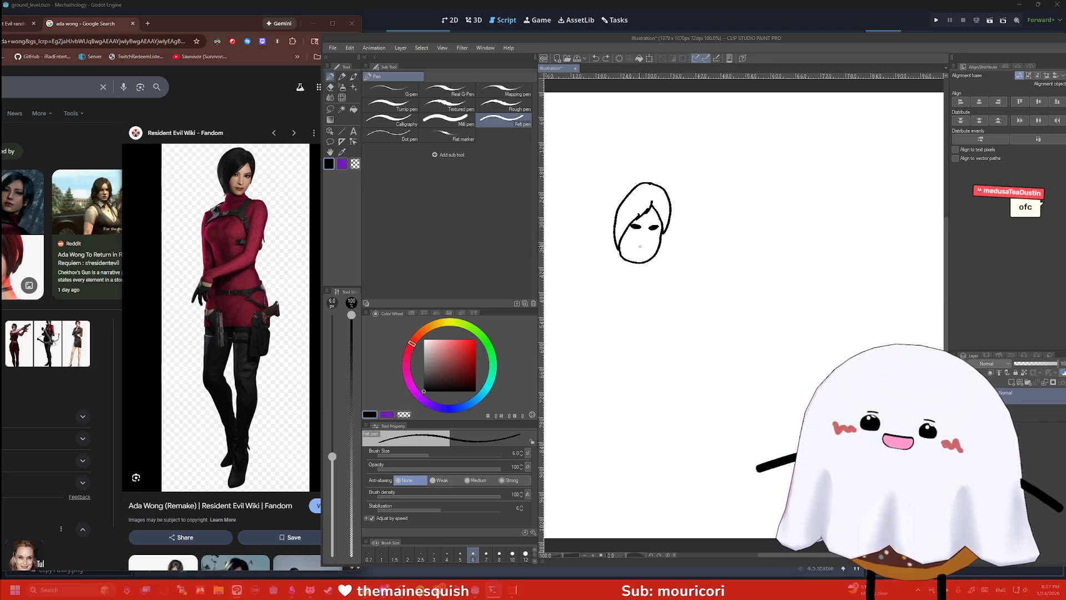
mouse_move(646, 249)
left_mouse_down()
mouse_move(630, 248)
mouse_move(638, 244)
left_mouse_up()
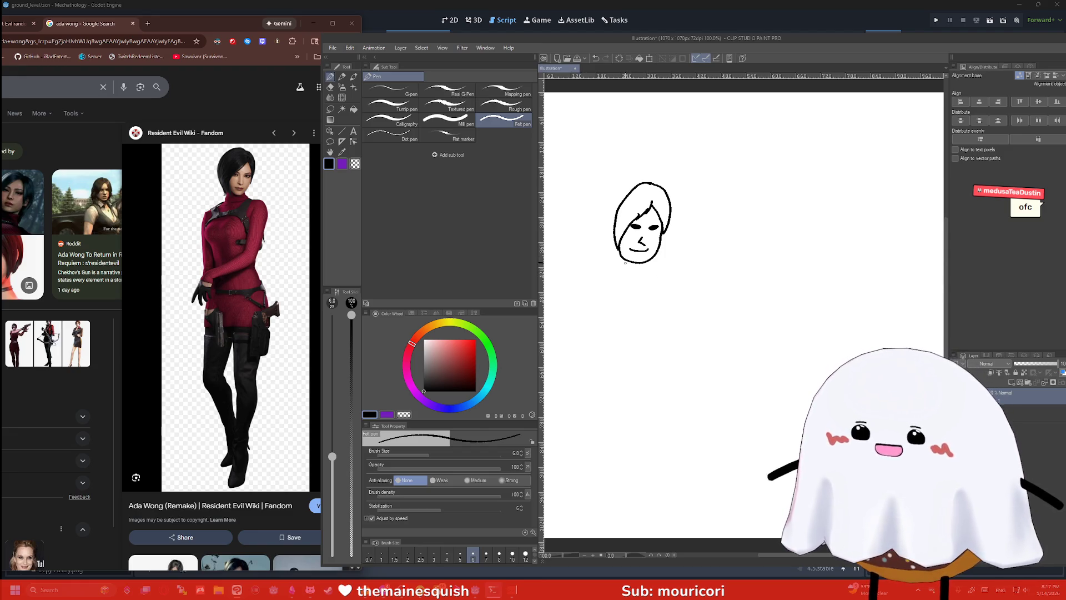
mouse_move(621, 255)
left_mouse_down()
mouse_move(604, 328)
mouse_move(628, 386)
mouse_move(679, 341)
mouse_move(661, 253)
left_mouse_up()
mouse_move(608, 290)
left_mouse_down()
mouse_move(580, 270)
mouse_move(616, 229)
mouse_move(594, 262)
mouse_move(619, 243)
mouse_move(689, 317)
mouse_move(679, 329)
left_mouse_up()
Draw an arm reaching right holding a large sheet with a zigzag detail
mouse_move(666, 283)
left_mouse_down()
mouse_move(688, 302)
mouse_move(675, 312)
left_mouse_up()
key("ctrl+z")
key("ctrl+z")
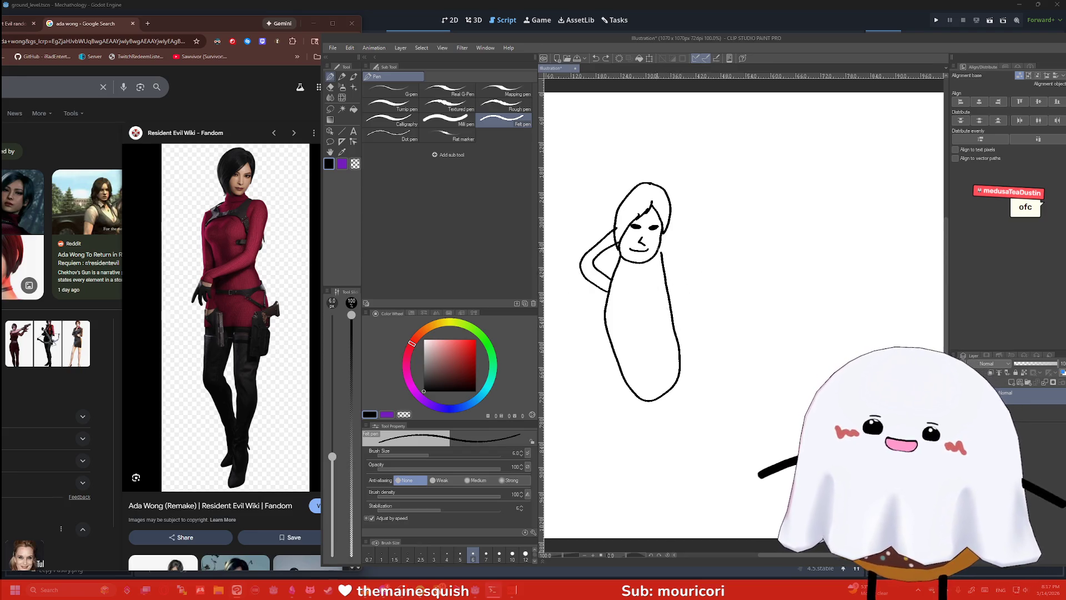
left_click_drag(659, 253, 747, 257)
mouse_move(678, 376)
left_mouse_down()
mouse_move(742, 367)
mouse_move(756, 340)
mouse_move(748, 256)
left_mouse_up()
mouse_move(662, 252)
left_mouse_down()
mouse_move(727, 248)
mouse_move(754, 272)
mouse_move(742, 295)
mouse_move(770, 272)
mouse_move(669, 237)
left_mouse_up()
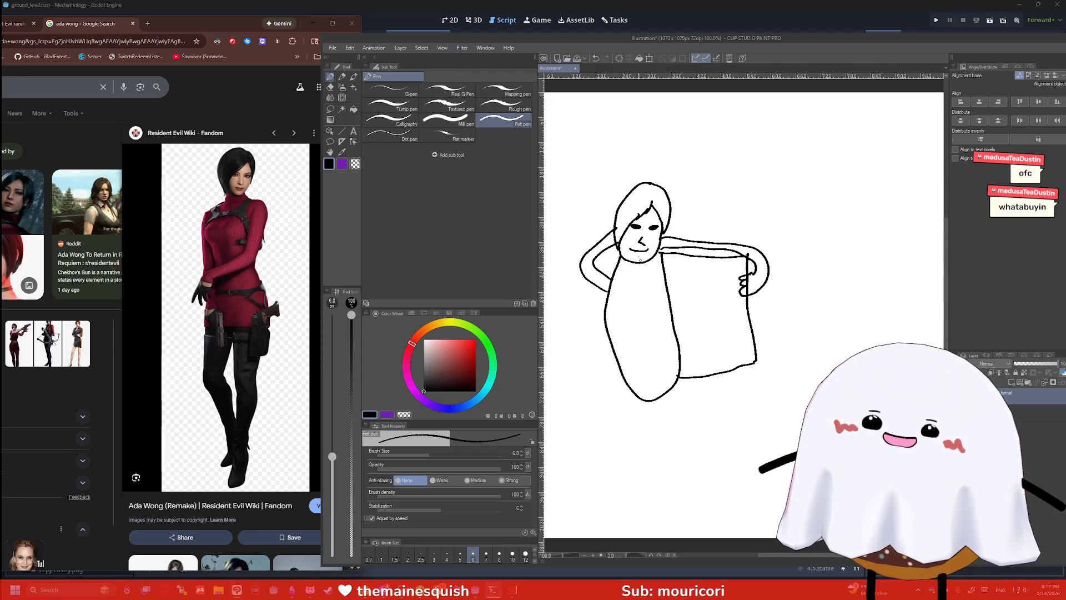
mouse_move(709, 302)
left_mouse_down()
mouse_move(678, 295)
mouse_move(686, 287)
mouse_move(709, 291)
mouse_move(689, 302)
left_mouse_up()
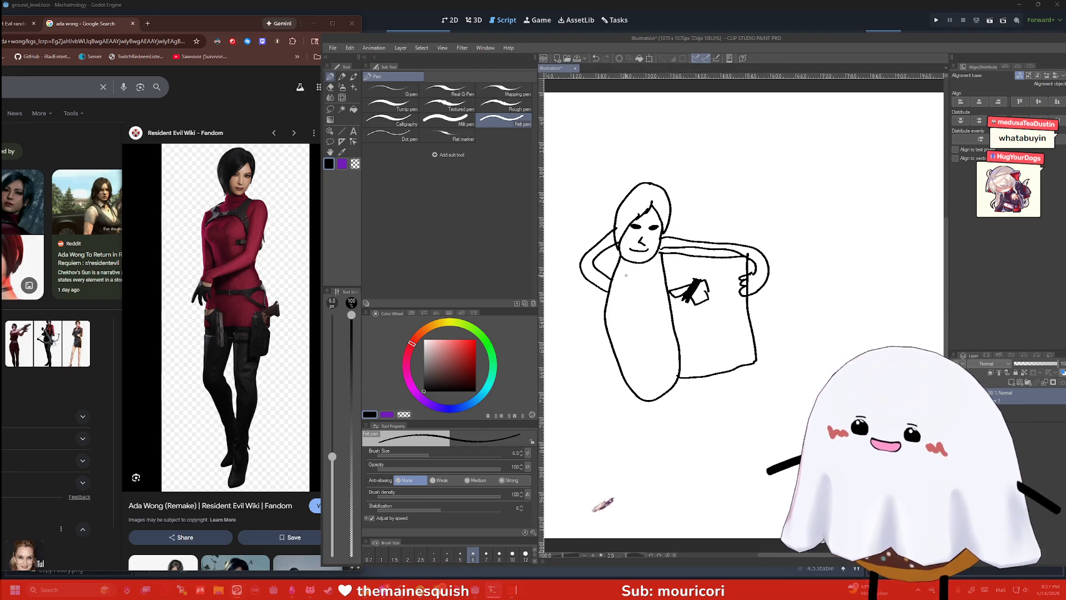
Sketch body and chest lines, undoing the last strokes
left_click_drag(615, 280, 623, 309)
left_click_drag(656, 276, 648, 308)
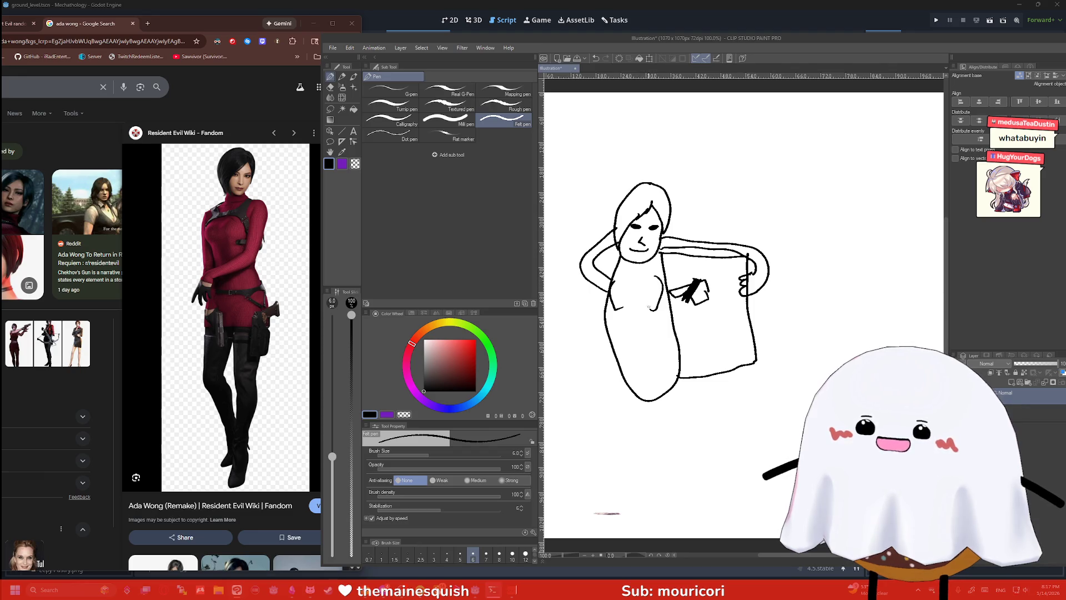
left_click_drag(630, 273, 631, 281)
mouse_move(650, 317)
left_mouse_down()
mouse_move(628, 318)
mouse_move(617, 279)
mouse_move(649, 274)
left_mouse_up()
key("ctrl+z")
key("ctrl+z")
key("ctrl+z")
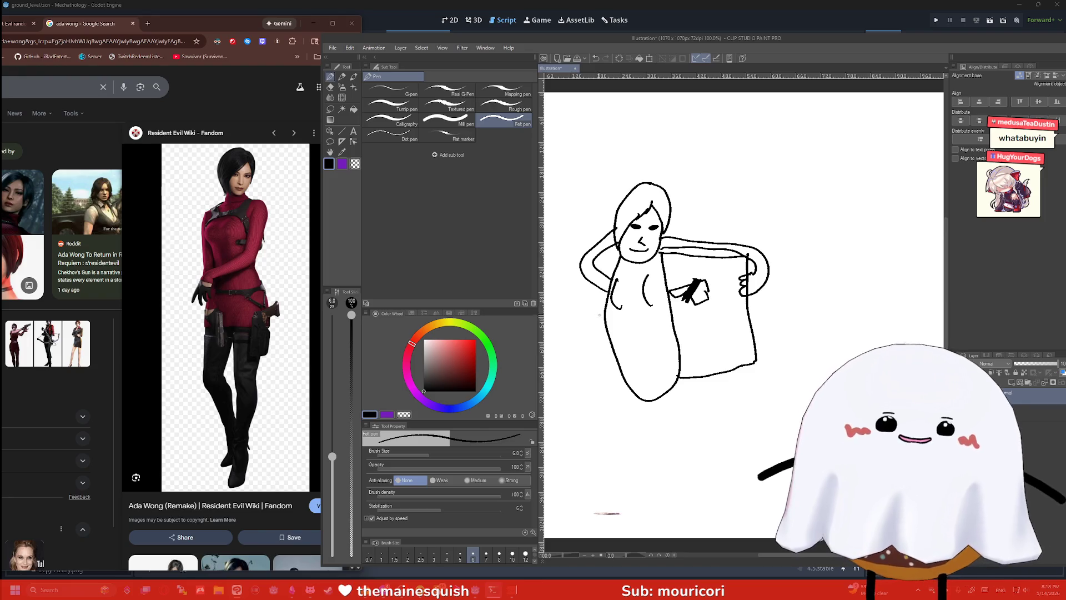
Draw both legs with heeled boots and a line across the hips
left_click_drag(617, 365, 629, 476)
left_click_drag(646, 402, 642, 461)
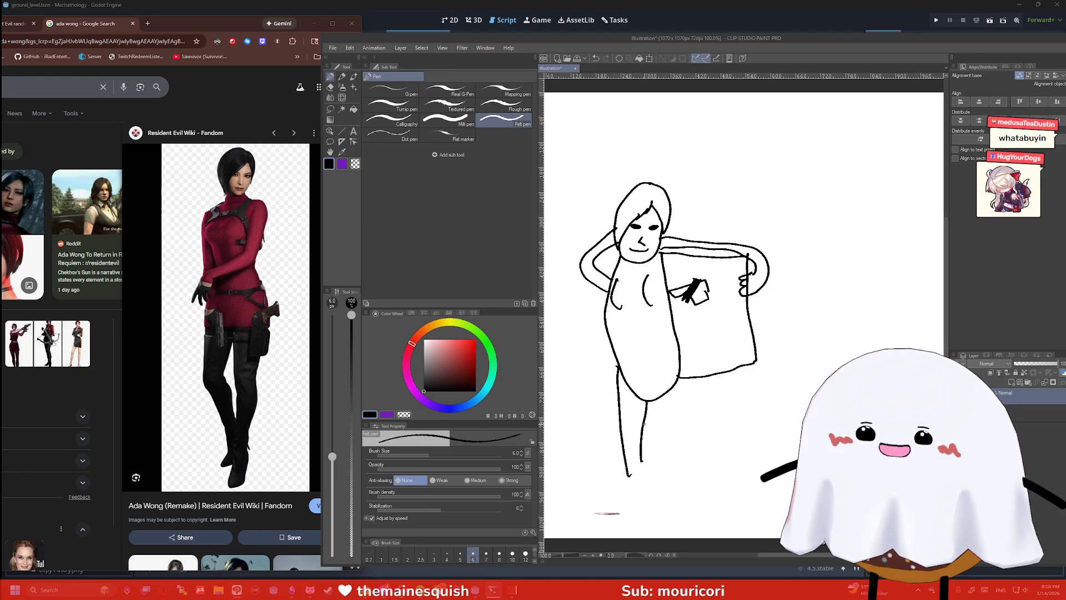
left_click_drag(679, 379, 673, 453)
left_click_drag(651, 401, 665, 459)
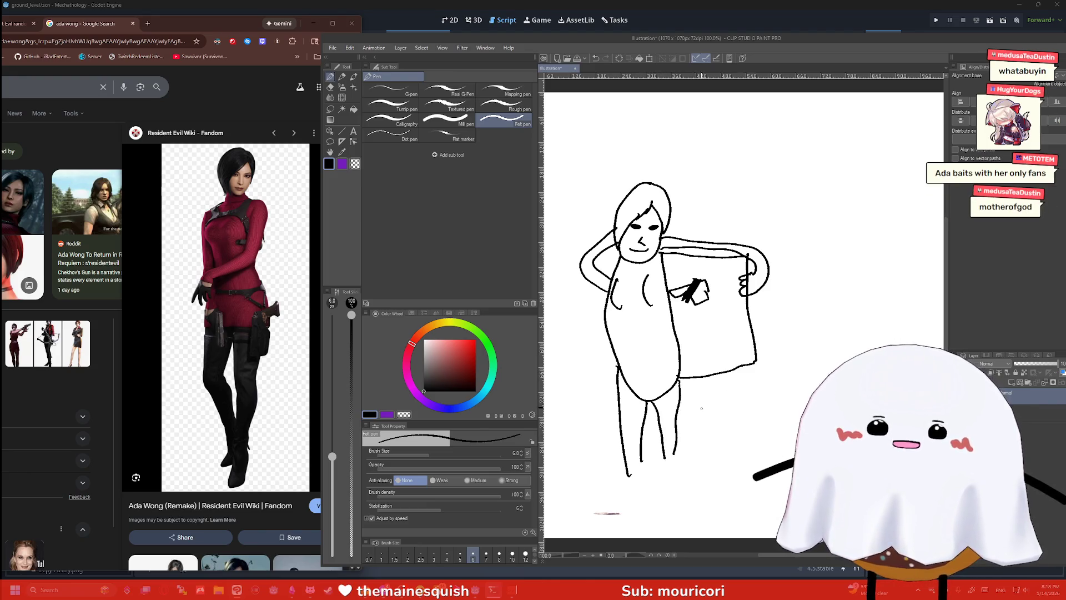
mouse_move(642, 457)
left_mouse_down()
mouse_move(648, 501)
mouse_move(629, 516)
mouse_move(622, 508)
mouse_move(628, 474)
mouse_move(650, 515)
mouse_move(644, 506)
left_mouse_up()
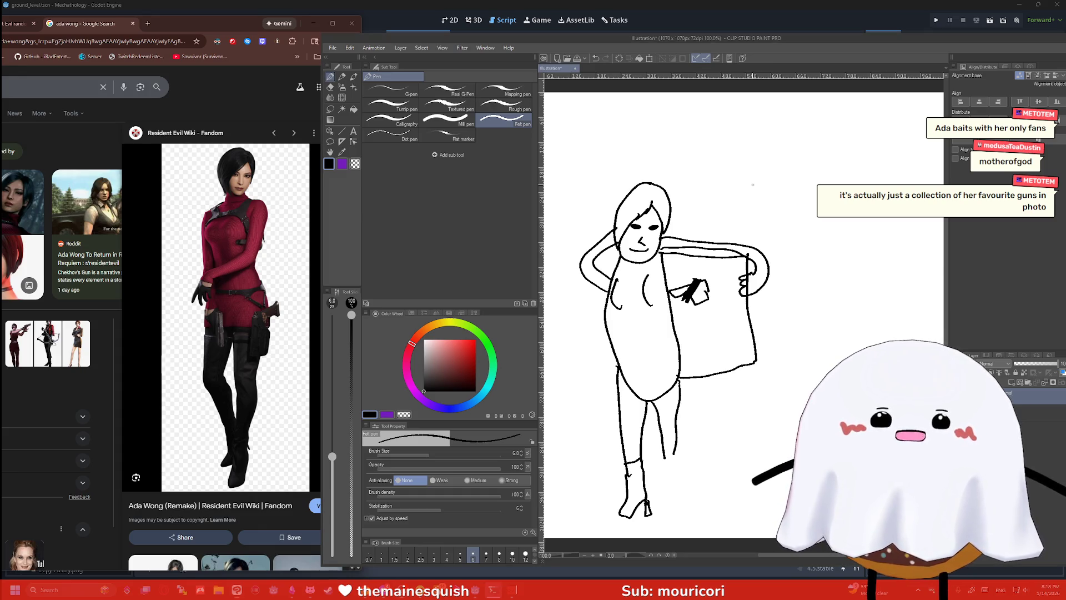
mouse_move(674, 454)
left_mouse_down()
mouse_move(692, 499)
mouse_move(669, 512)
mouse_move(664, 452)
mouse_move(678, 460)
left_mouse_up()
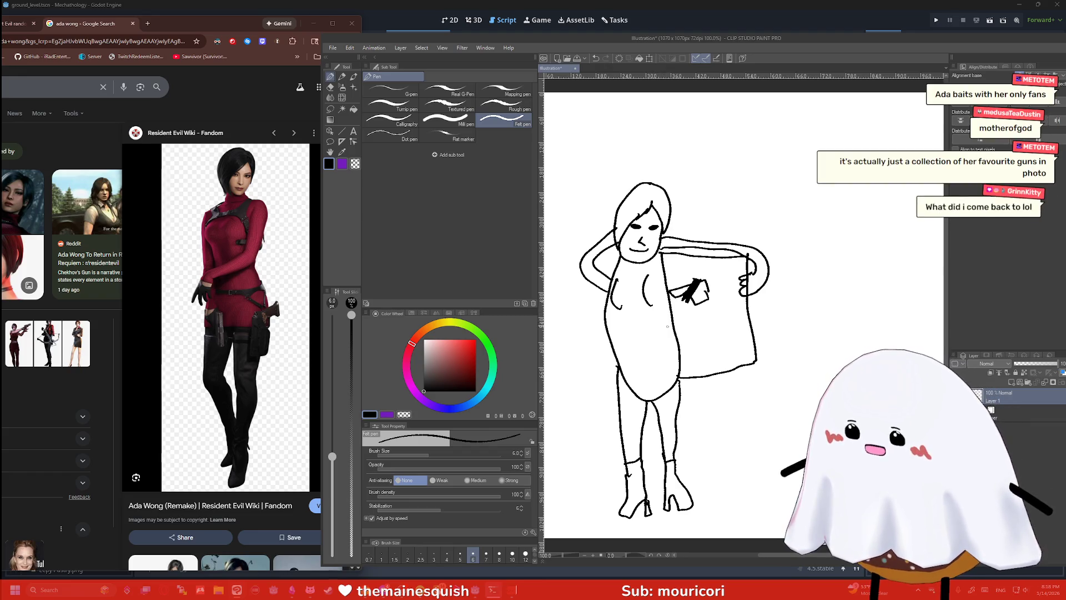
left_click_drag(616, 401, 679, 403)
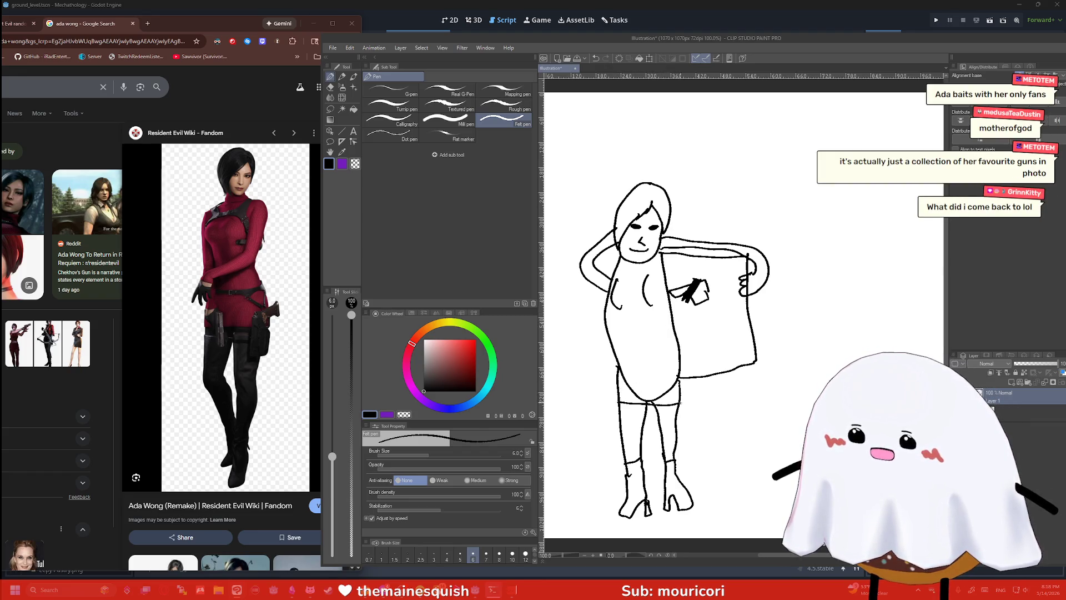
key("e")
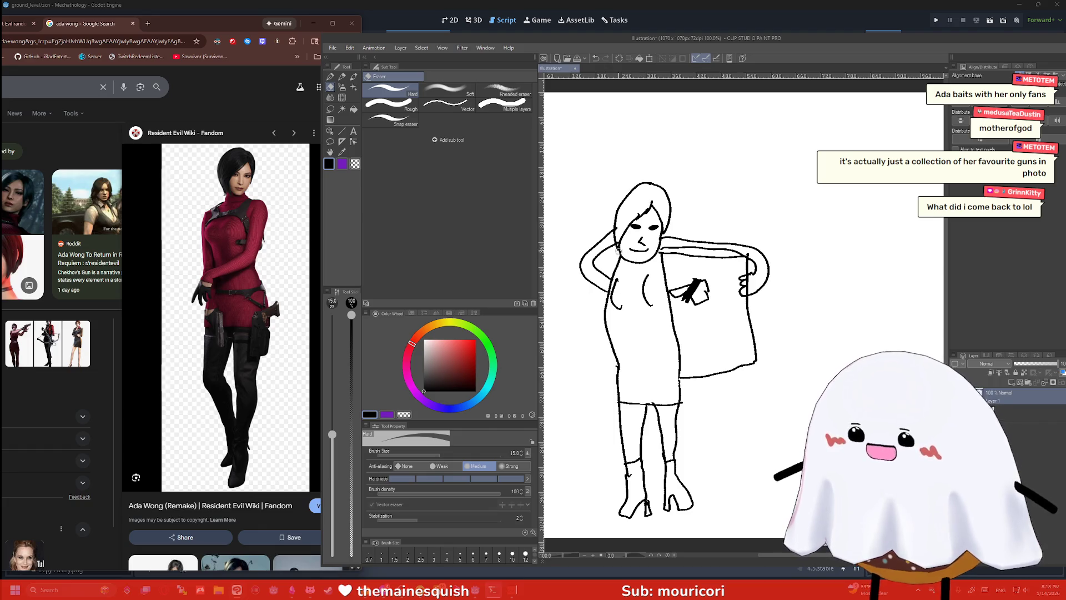
With the pen, draw the skirt waistline and diagonal hatching across the hips
key("p")
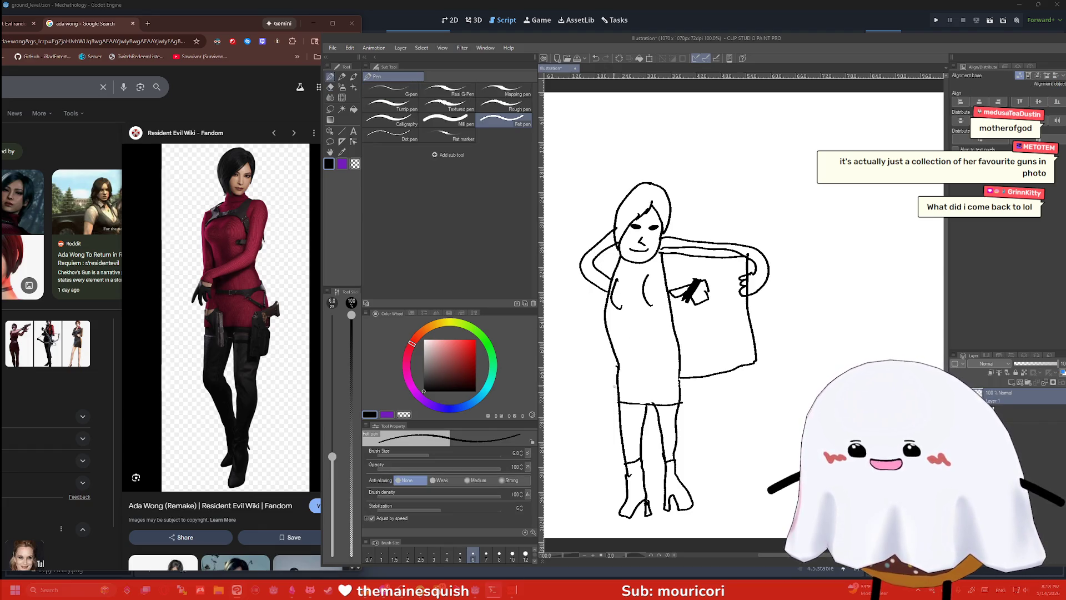
left_click_drag(616, 362, 689, 355)
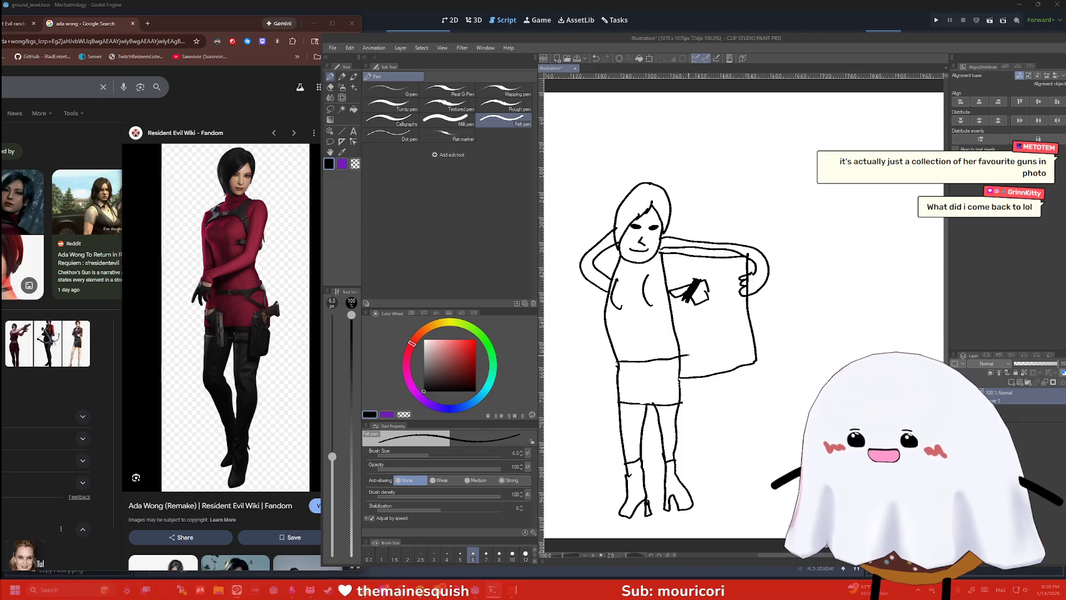
mouse_move(616, 367)
left_mouse_down()
mouse_move(689, 366)
mouse_move(678, 396)
left_mouse_up()
mouse_move(661, 371)
left_mouse_down()
mouse_move(681, 385)
mouse_move(690, 368)
mouse_move(691, 392)
mouse_move(680, 381)
mouse_move(690, 350)
mouse_move(707, 349)
mouse_move(689, 360)
left_mouse_up()
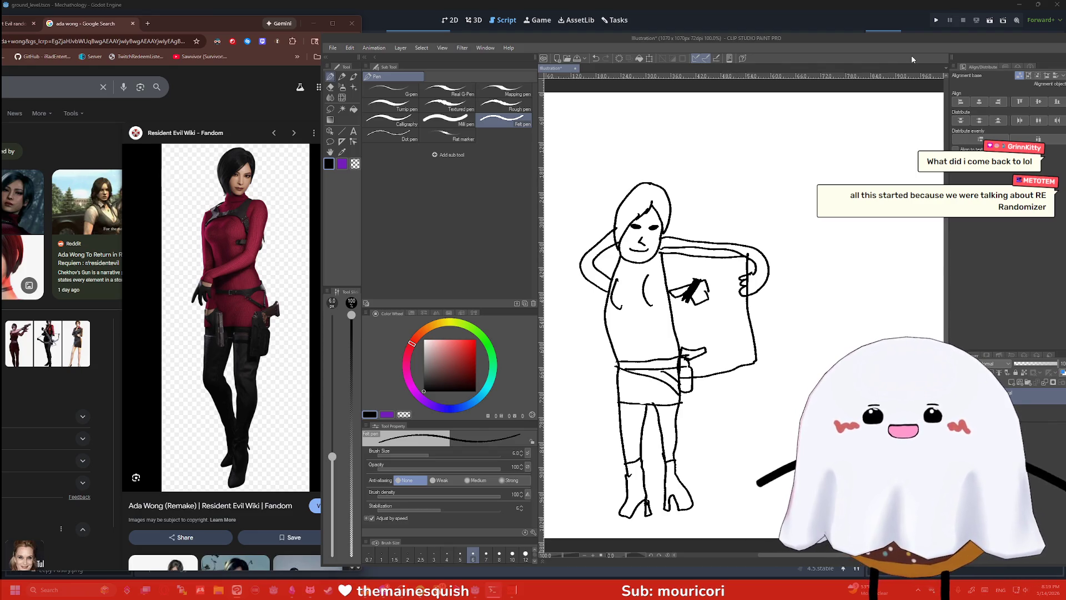
mouse_move(921, 37)
left_mouse_down()
mouse_move(758, 45)
mouse_move(791, 28)
left_mouse_up()
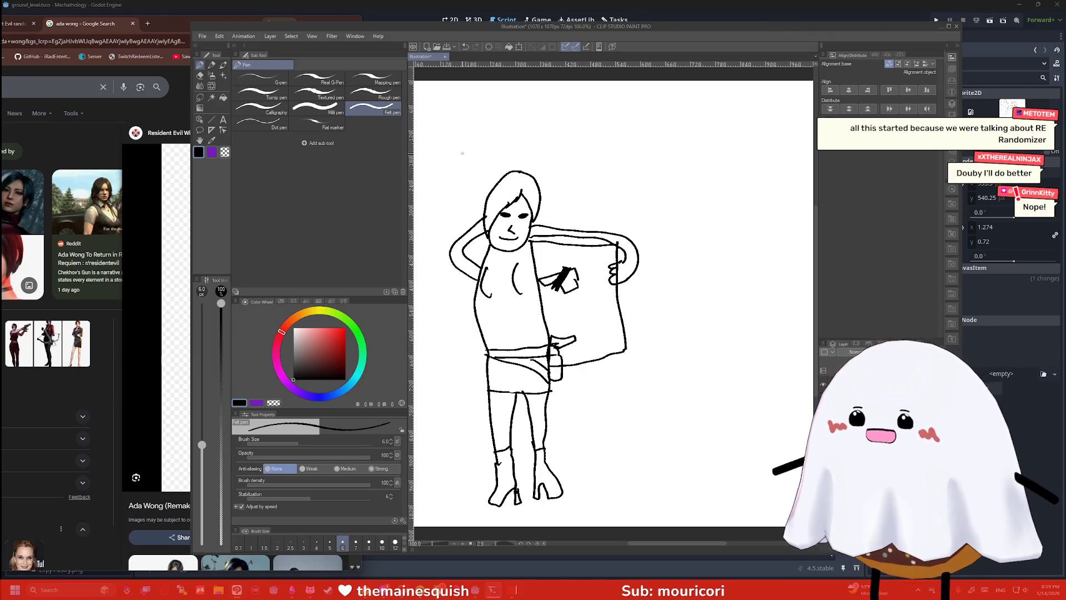
left_click(138, 32)
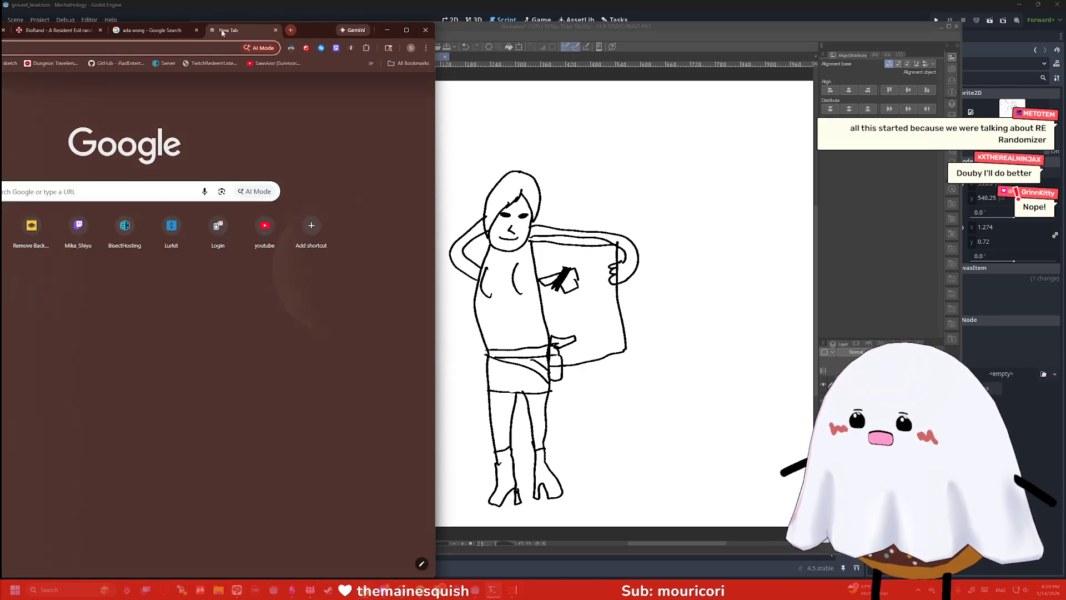
Open the Resident Evil Wiki Merchant page, view its picture, then return to the Ada Wong tab
left_click(221, 31)
key("ctrl+l")
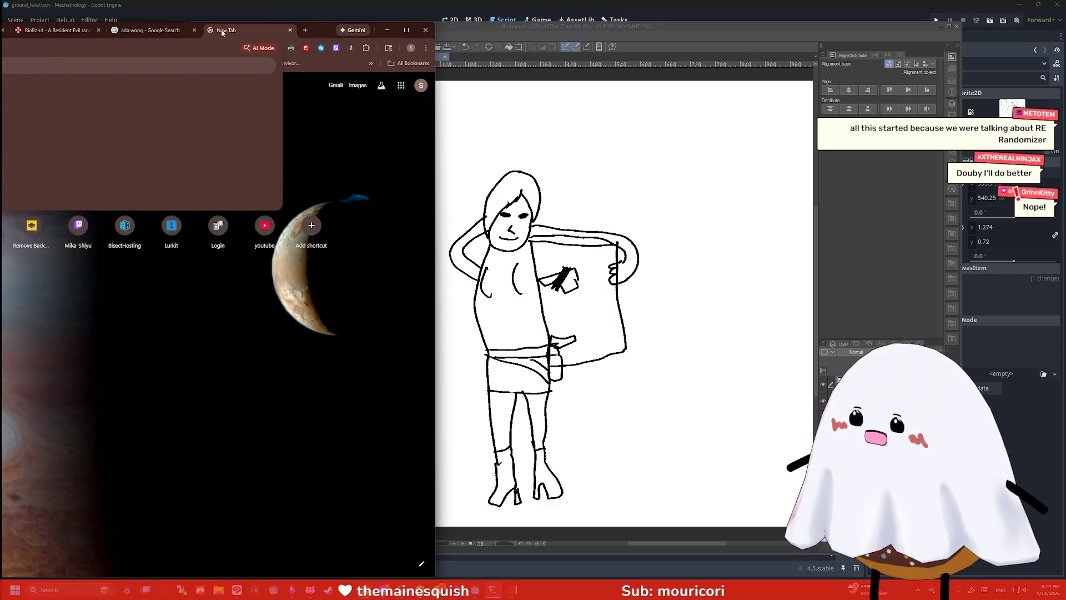
key("Return")
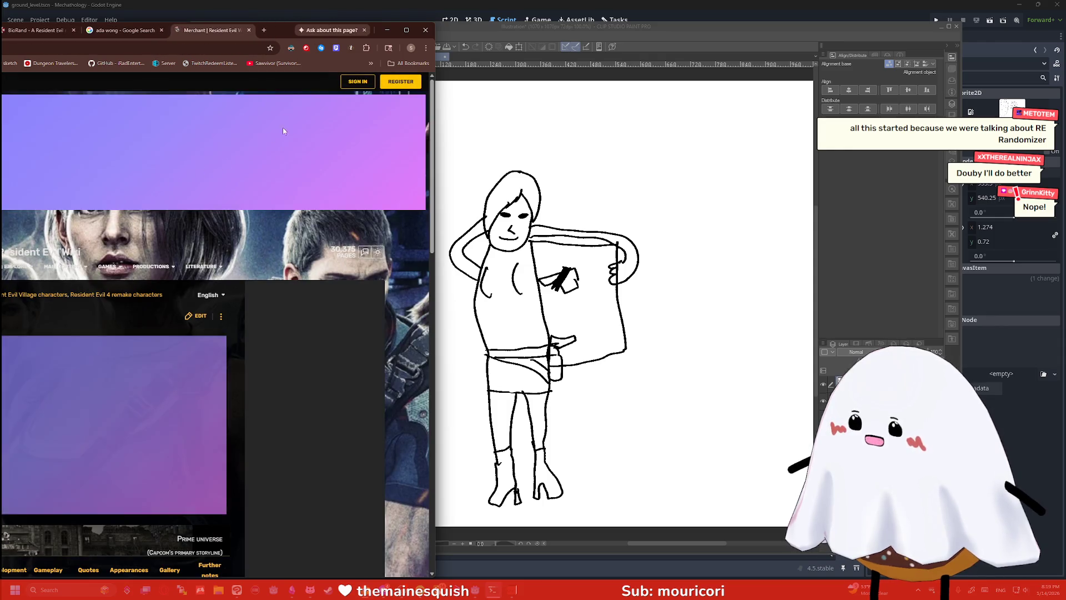
left_click_drag(278, 31, 362, 4)
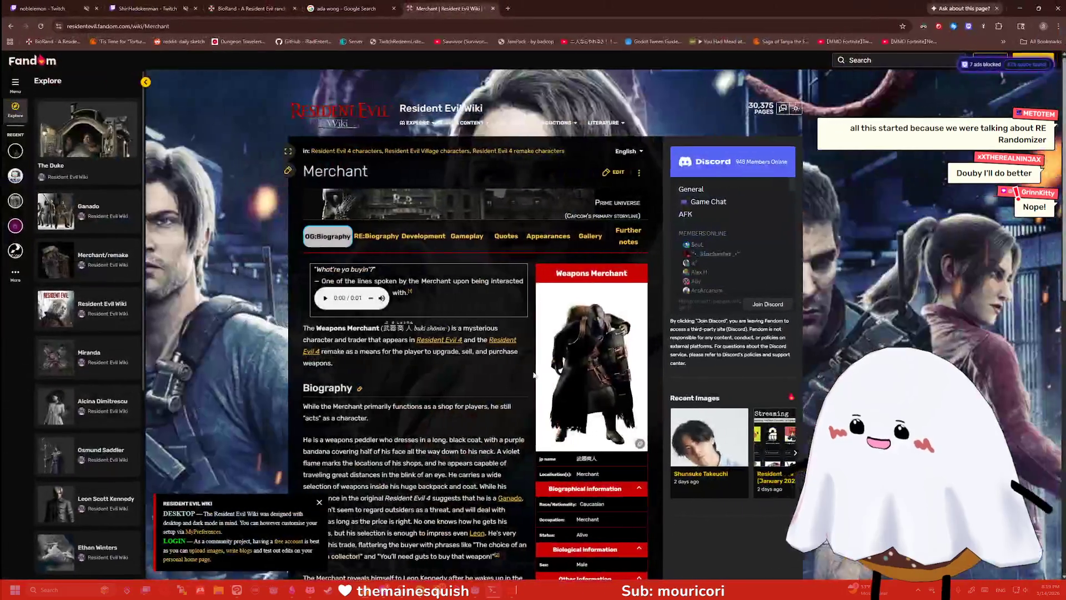
left_click(558, 363)
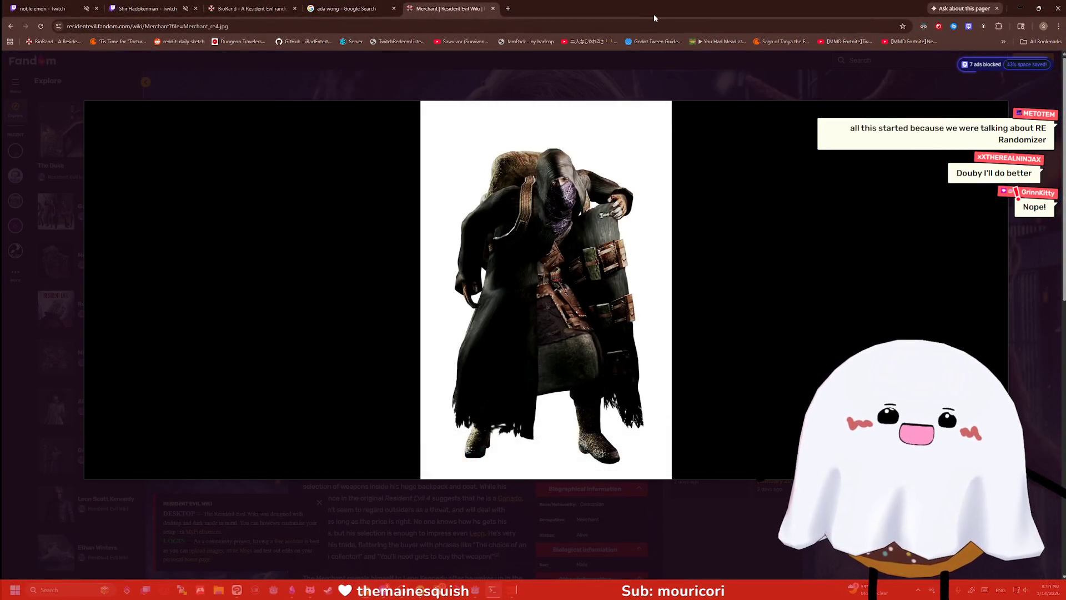
mouse_move(655, 15)
left_mouse_down()
mouse_move(487, 38)
mouse_move(231, 44)
left_mouse_up()
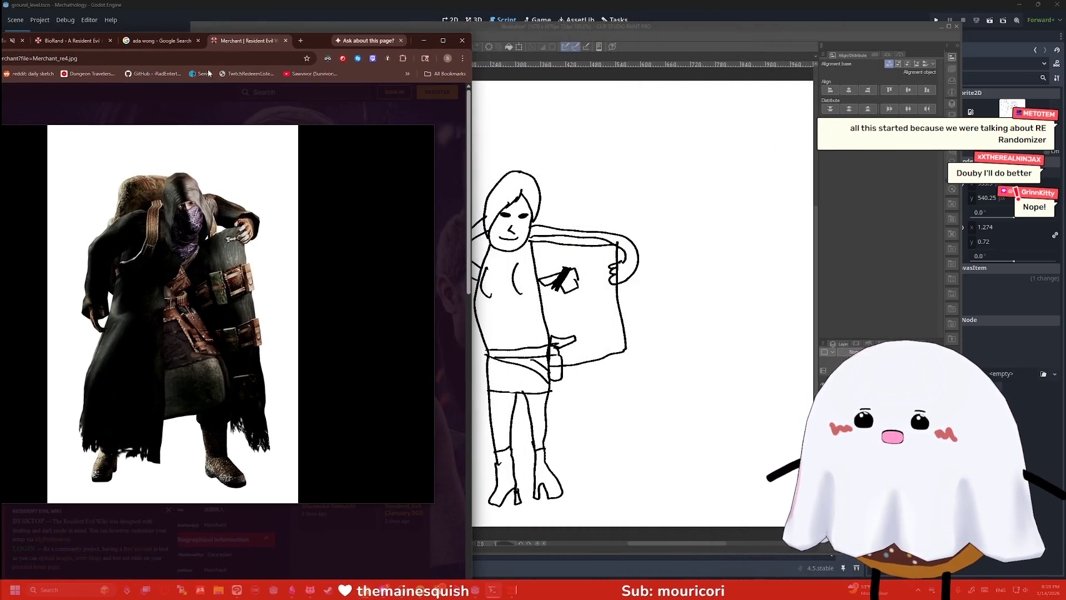
mouse_move(135, 370)
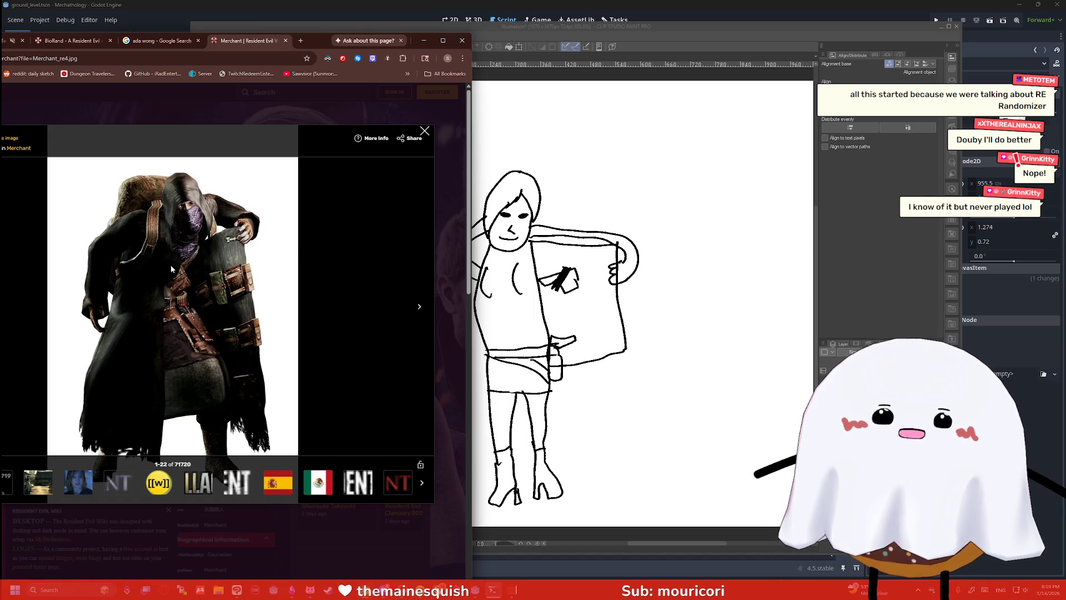
key("ctrl+shift+Tab")
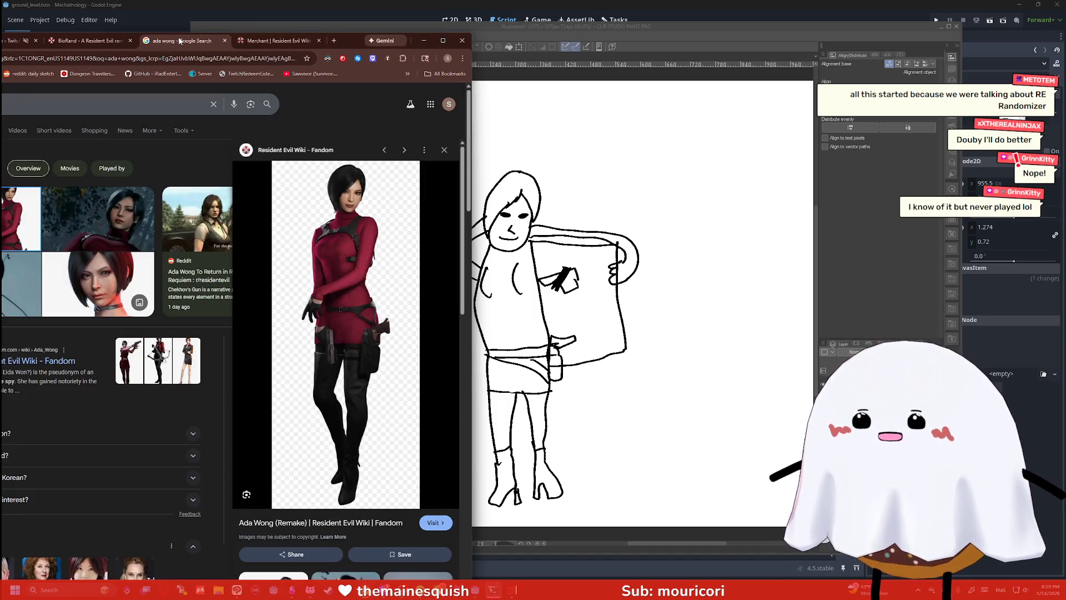
Bring the sketch forward and erase the figure's nose and mouth
mouse_move(364, 35)
left_mouse_down()
mouse_move(297, 35)
mouse_move(360, 35)
left_mouse_up()
scroll(504, 218, "up", 2)
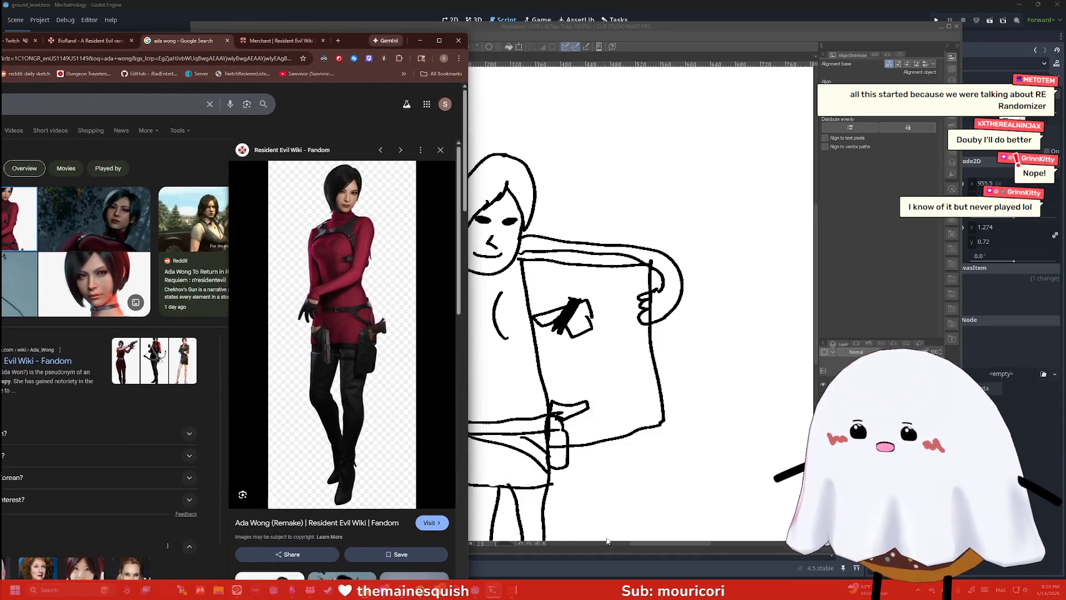
left_click(607, 540)
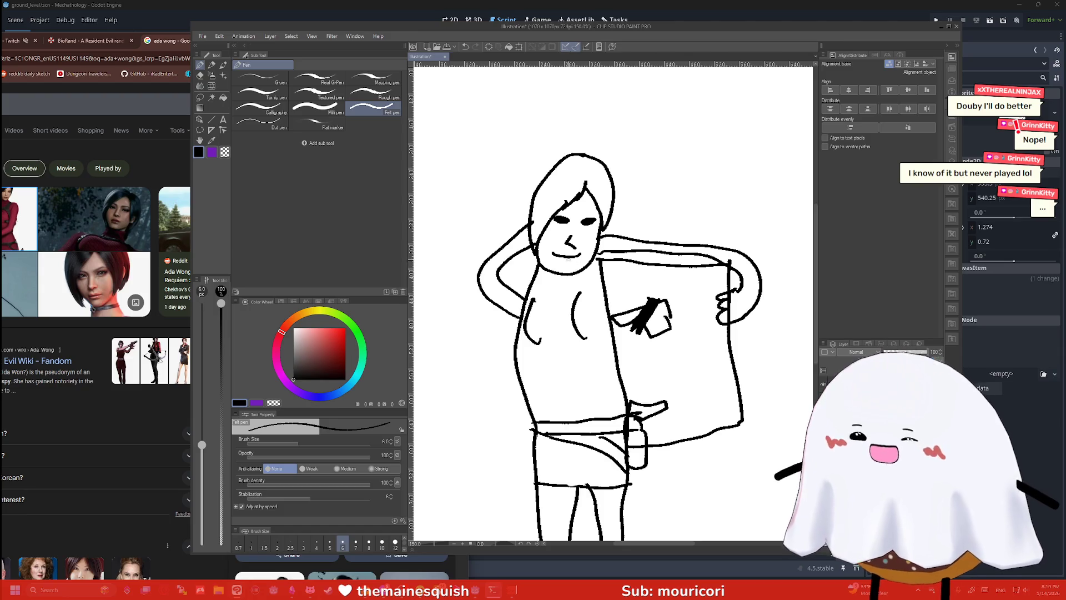
key("e")
mouse_move(567, 260)
left_mouse_down()
mouse_move(567, 244)
mouse_move(578, 244)
mouse_move(556, 253)
mouse_move(559, 240)
mouse_move(600, 238)
left_mouse_up()
key("p")
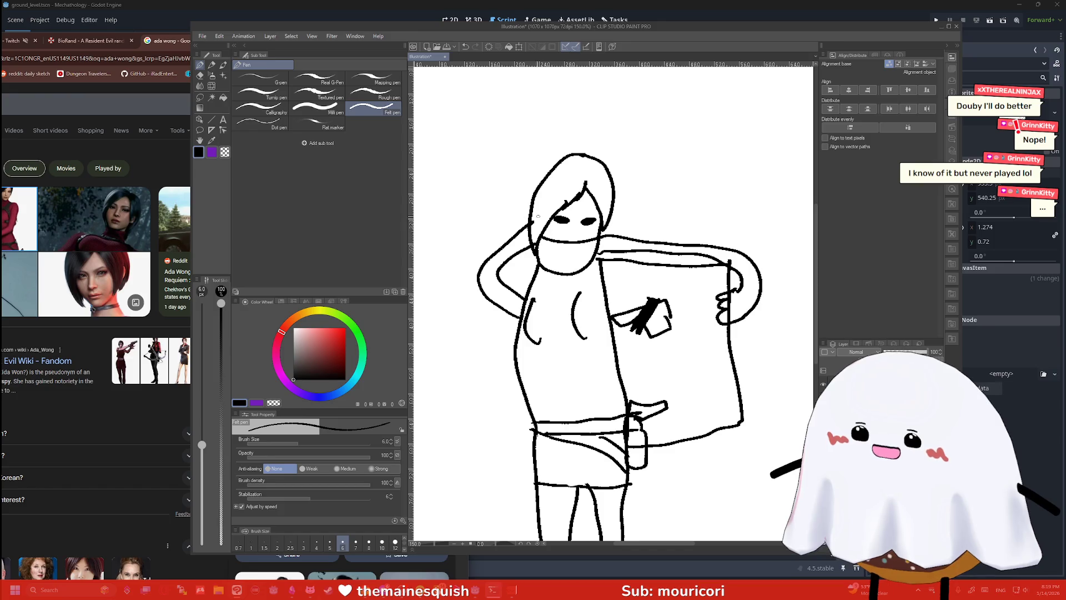
Erase the left chest curve and redraw both chest curves with the felt pen
key("e")
mouse_move(538, 314)
left_mouse_down()
mouse_move(540, 333)
mouse_move(528, 331)
mouse_move(534, 315)
mouse_move(580, 334)
mouse_move(584, 311)
mouse_move(577, 334)
mouse_move(529, 325)
mouse_move(536, 299)
left_mouse_up()
key("p")
left_click_drag(595, 325, 568, 293)
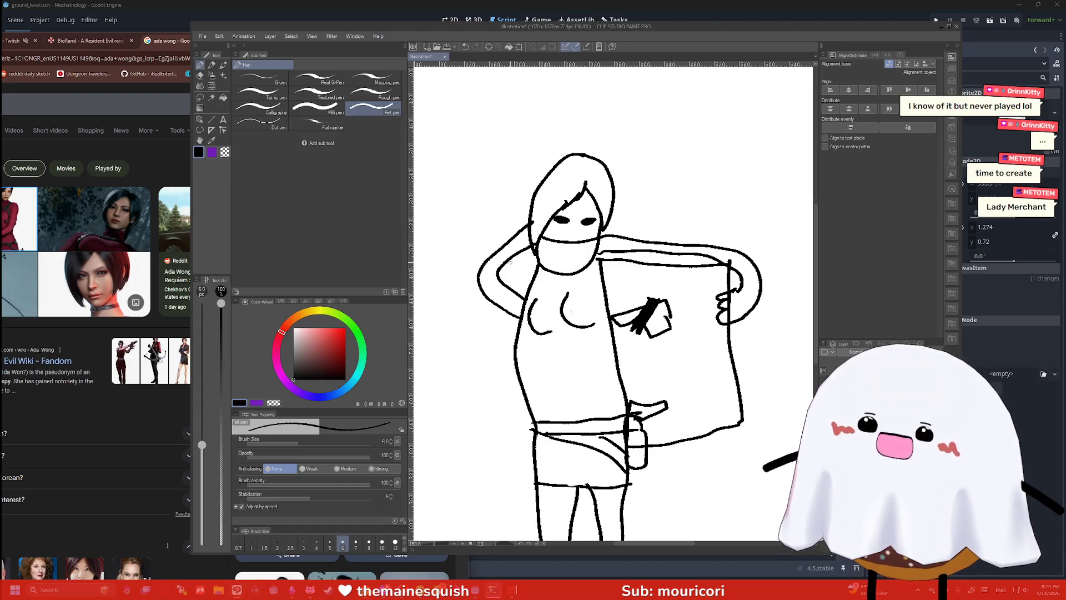
scroll(481, 373, "down", 3)
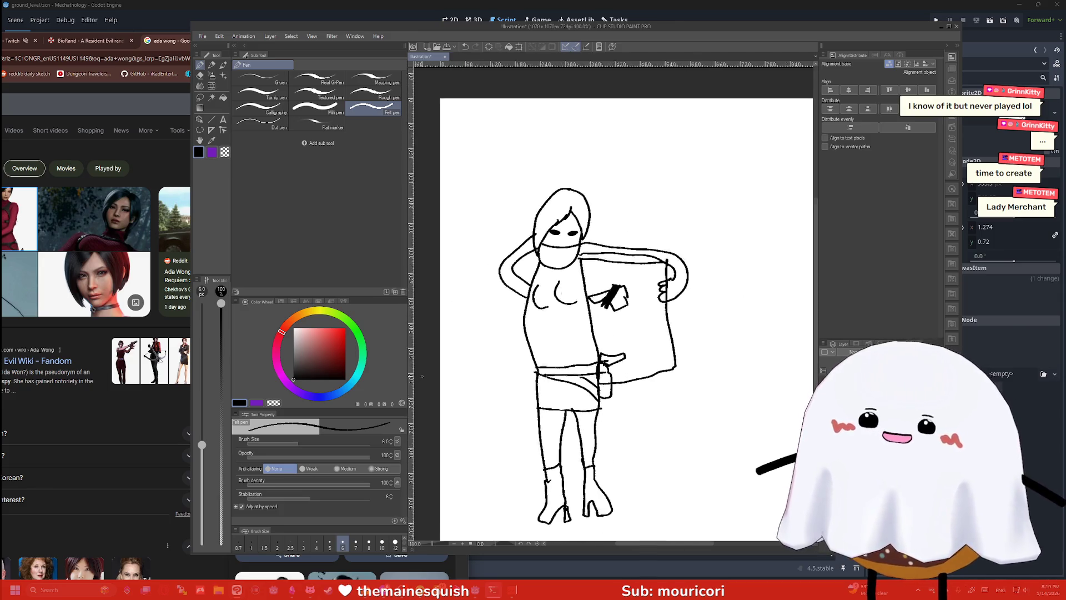
scroll(506, 337, "up", 1)
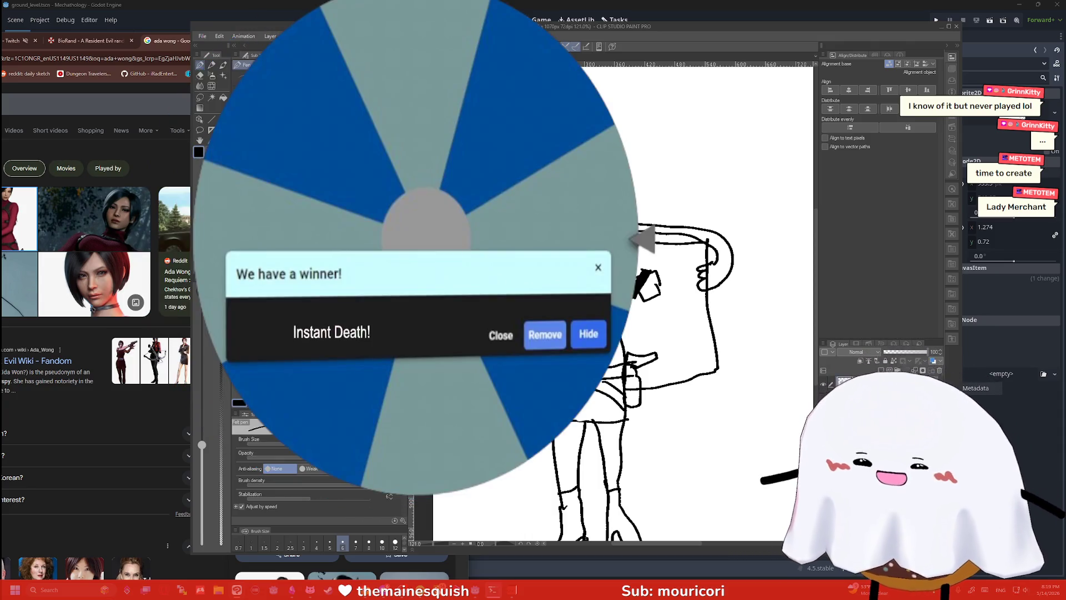
key("e")
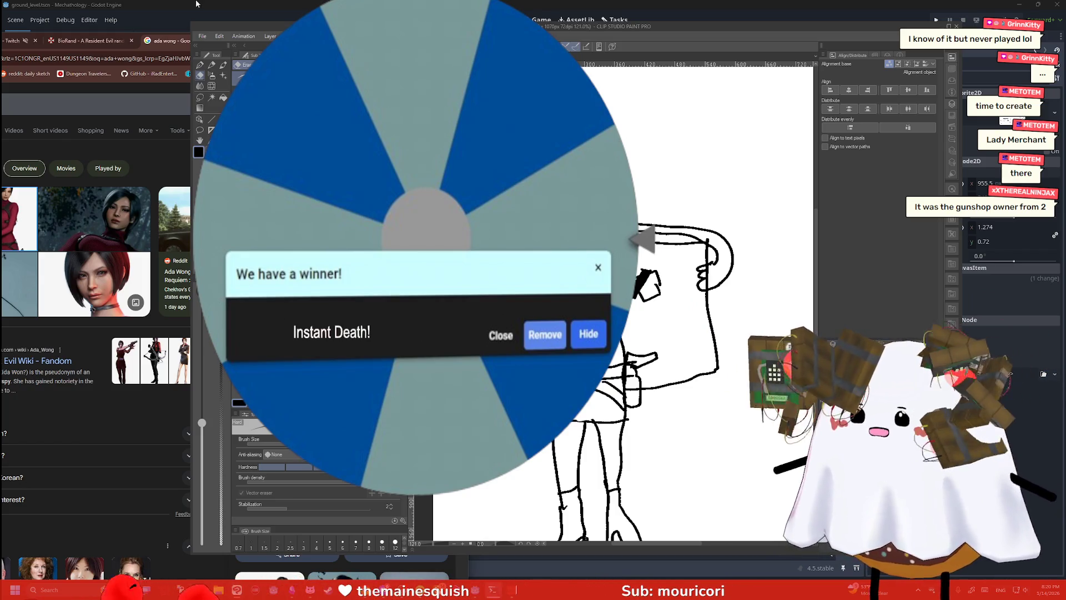
left_click(153, 362)
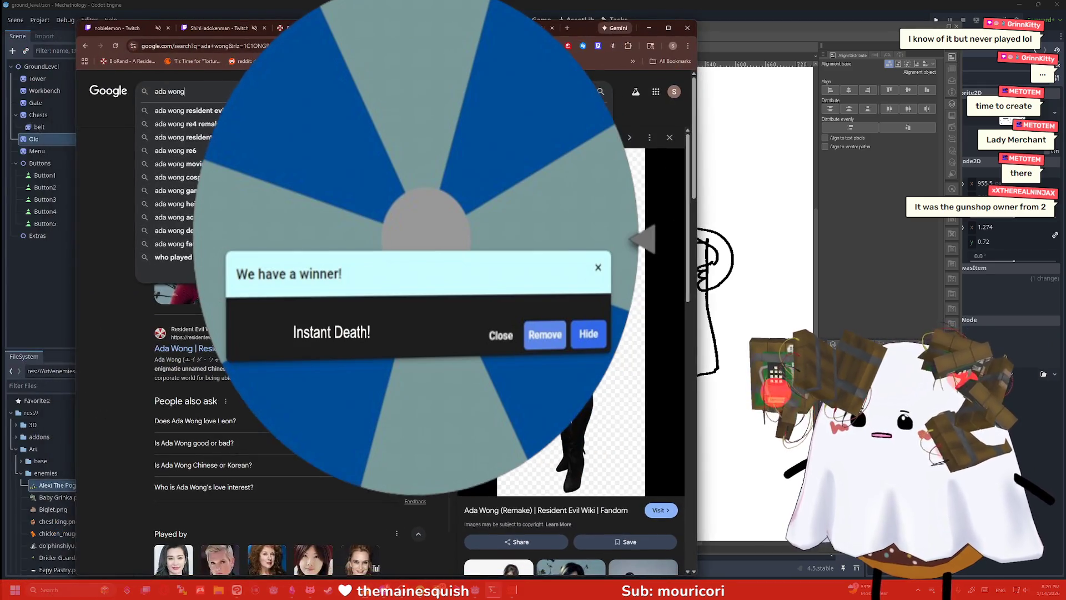
Search Google Images for 'gunshop owner resident evil 2' and enlarge the Reddit Robert Kendo picture
type("gunshop owner res")
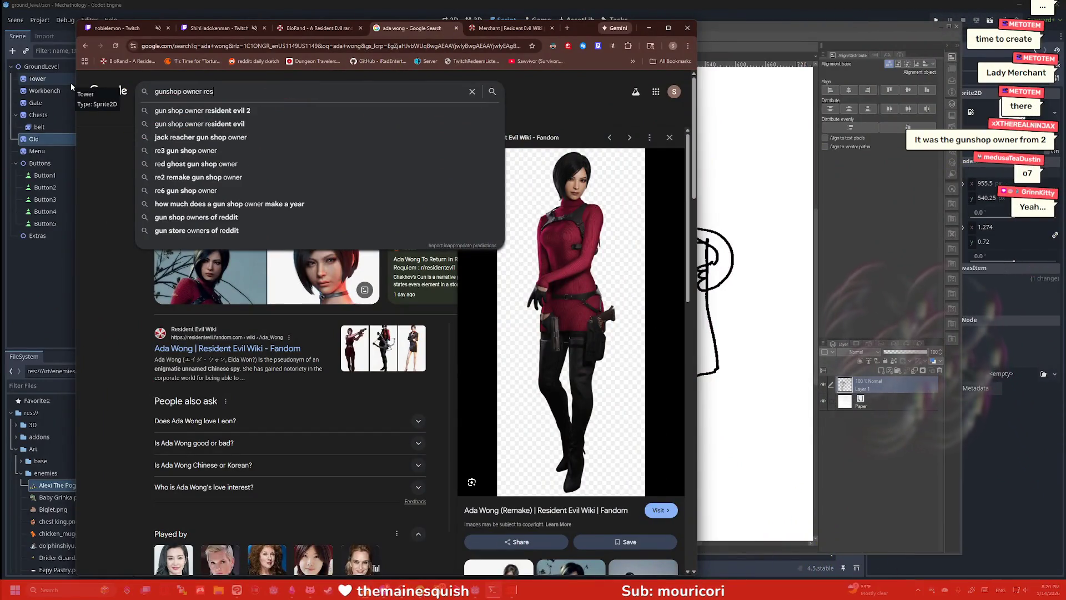
type("ident evil 2")
key("Return")
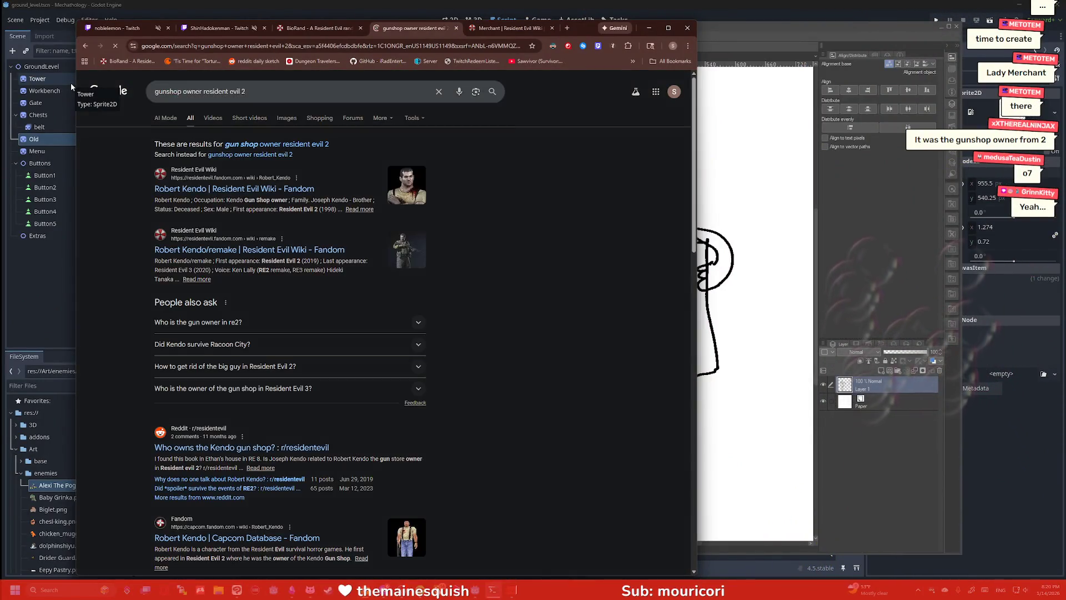
left_click(205, 115)
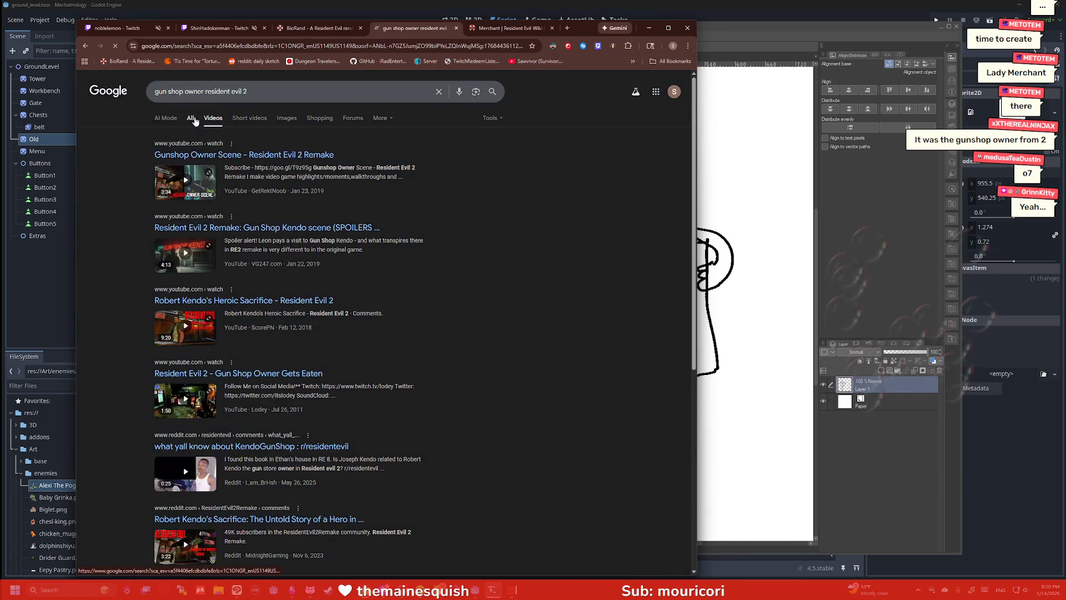
left_click(277, 119)
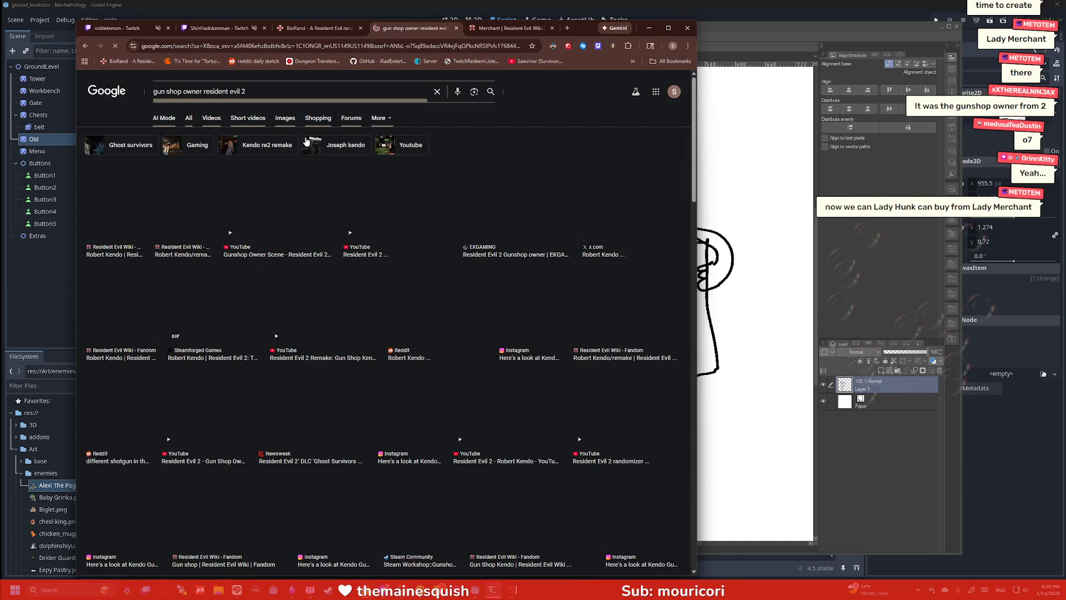
left_click(450, 311)
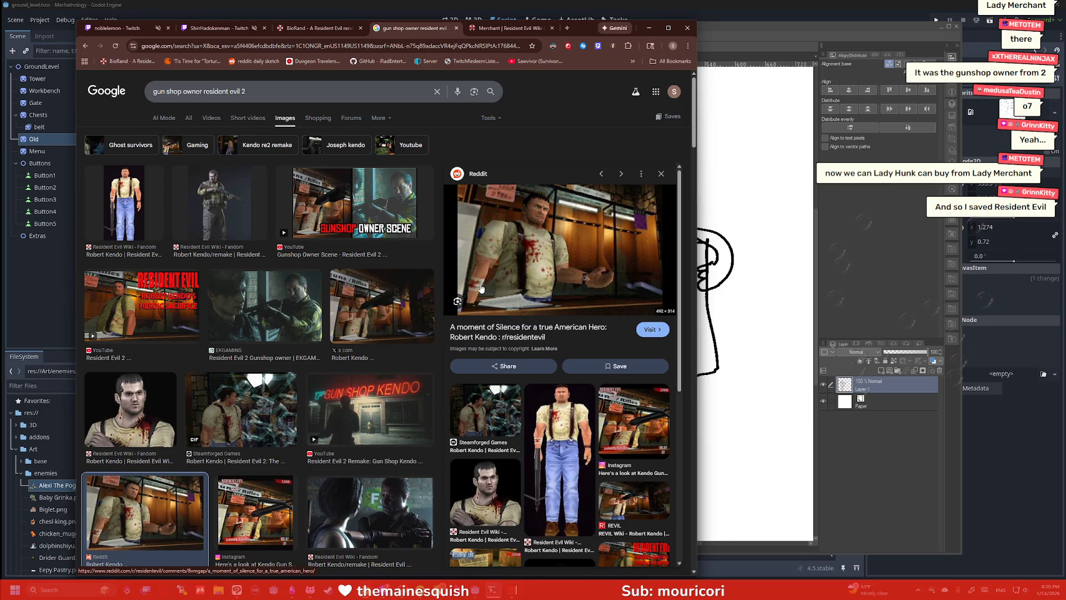
Place the drawing window beside the Kendo reference and erase the left end of the face line
left_click_drag(583, 29, 300, 31)
left_click(493, 122)
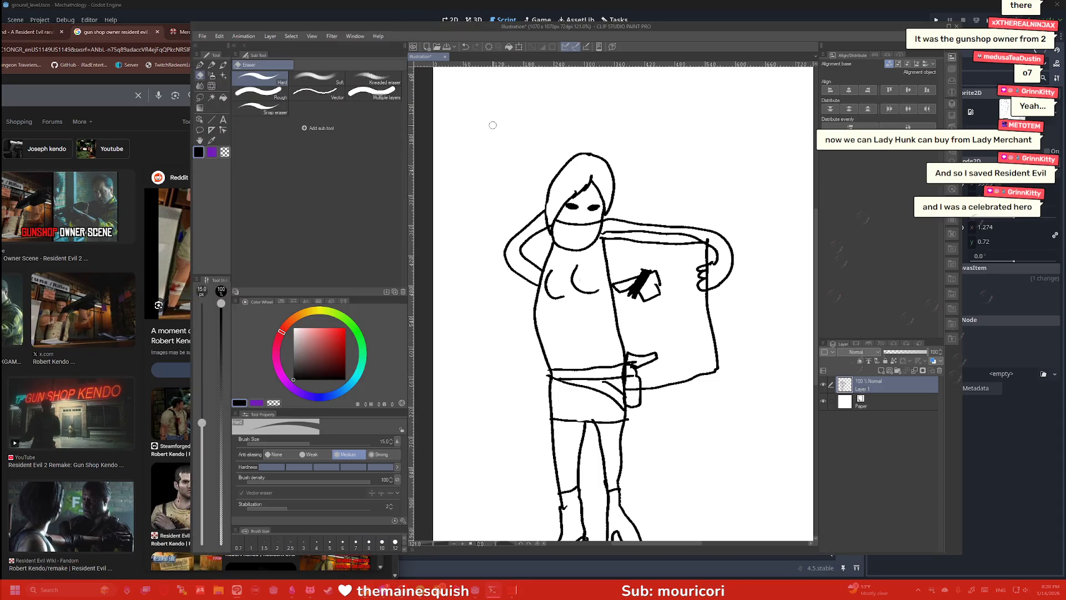
scroll(493, 209, "up", 1)
left_click_drag(582, 30, 681, 46)
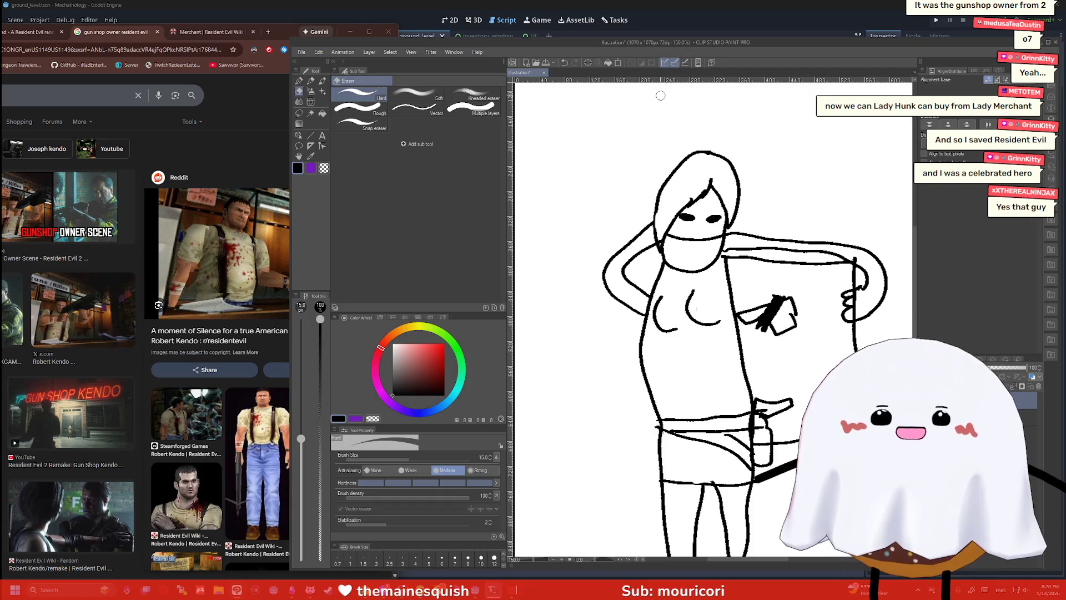
scroll(639, 190, "up", 1)
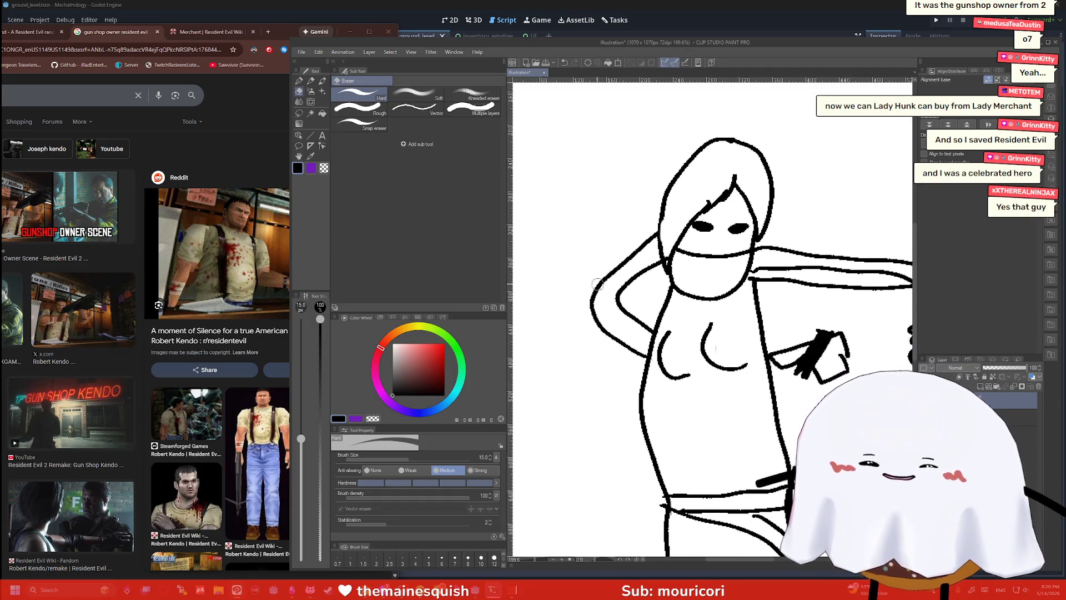
mouse_move(695, 254)
left_mouse_down()
mouse_move(682, 257)
mouse_move(747, 251)
mouse_move(704, 248)
left_mouse_up()
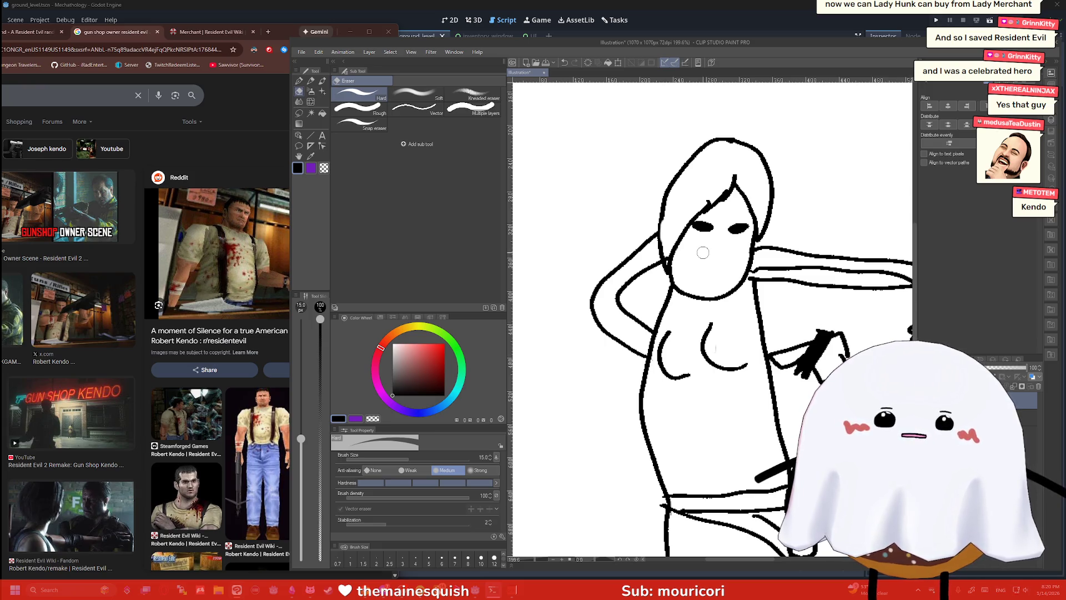
key("p")
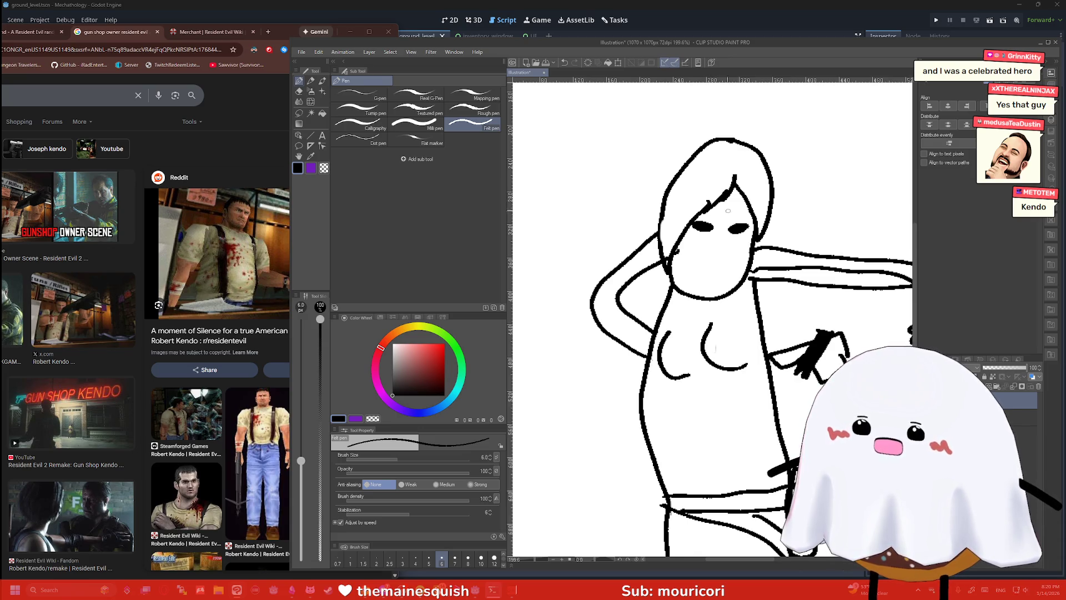
Outline blood splatter shapes on the chest, side and belly
mouse_move(681, 322)
left_mouse_down()
mouse_move(688, 317)
mouse_move(674, 312)
mouse_move(685, 313)
left_mouse_up()
left_click_drag(758, 329, 755, 329)
mouse_move(717, 436)
left_mouse_down()
mouse_move(742, 414)
mouse_move(757, 426)
left_mouse_up()
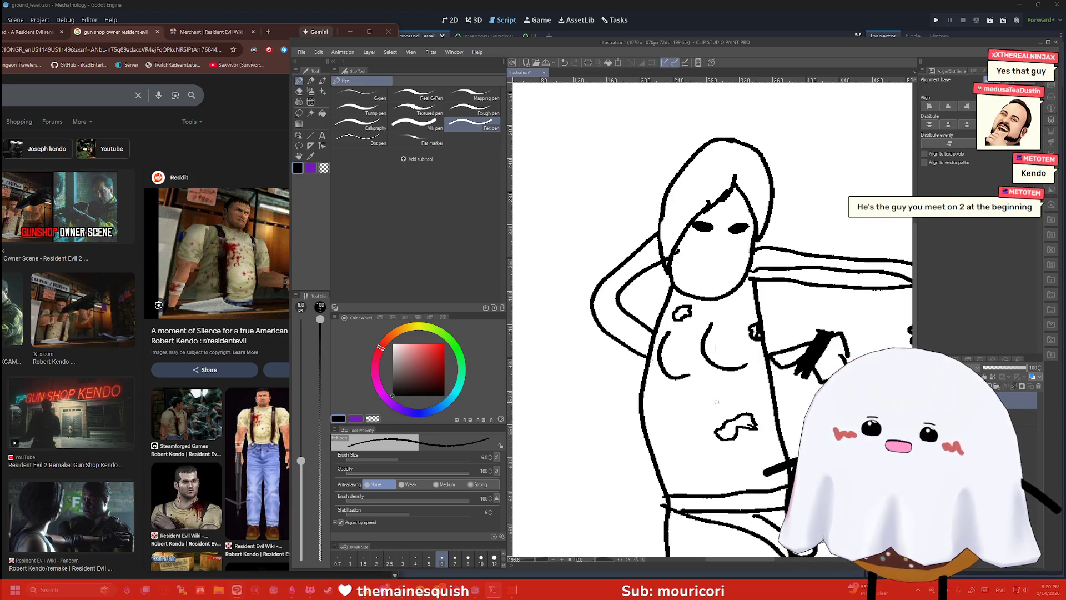
left_click_drag(663, 427, 678, 460)
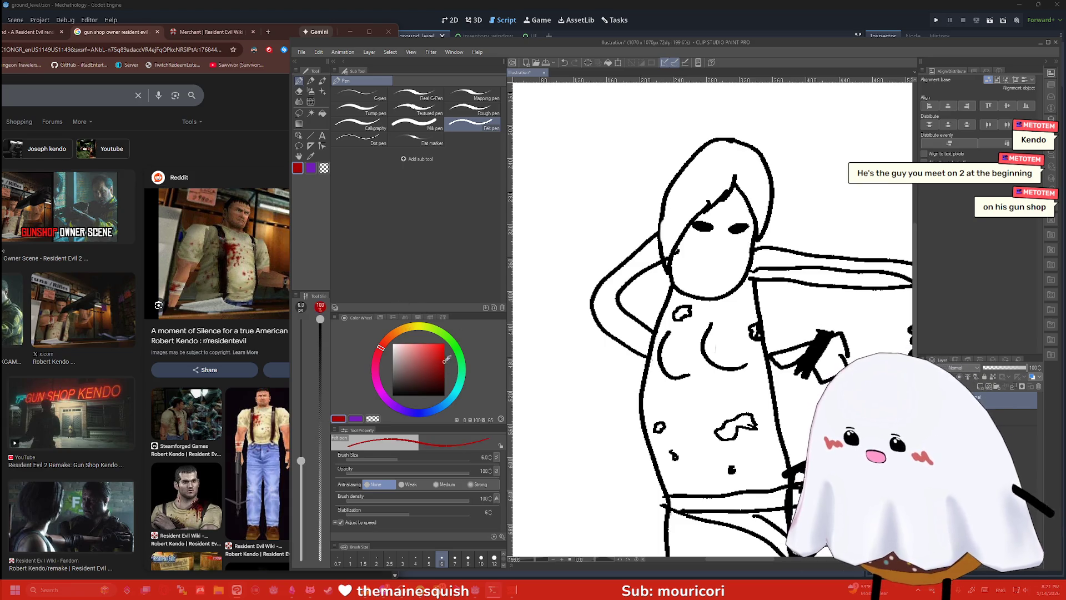
Fill the five splatter shapes with red using the fill tool
left_click(443, 358)
key("g")
left_click(736, 426)
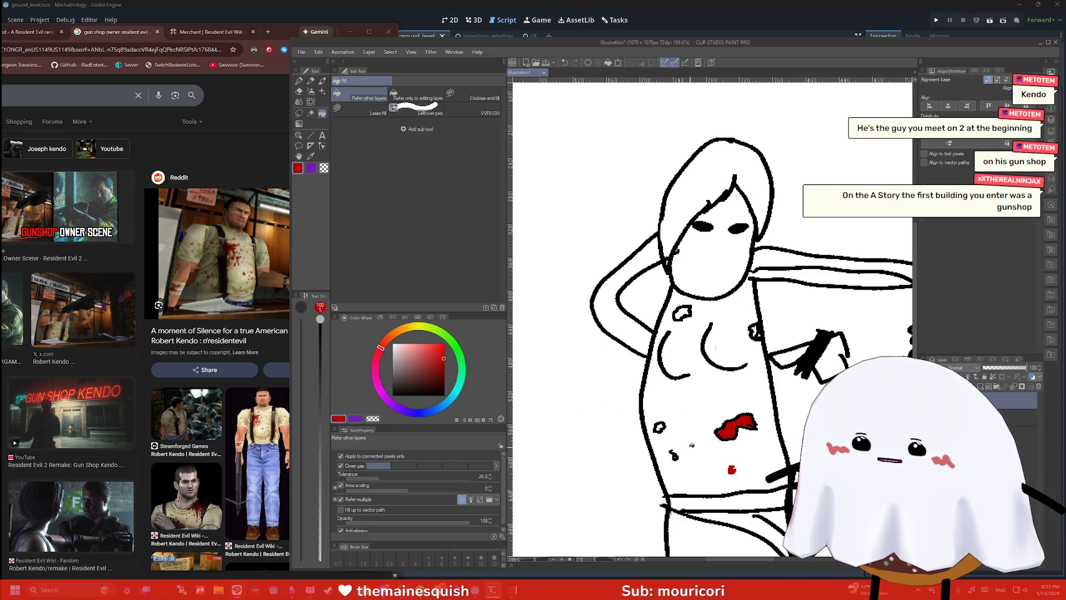
left_click(674, 456)
left_click(660, 427)
left_click(682, 312)
left_click(755, 332)
scroll(634, 267, "down", 1)
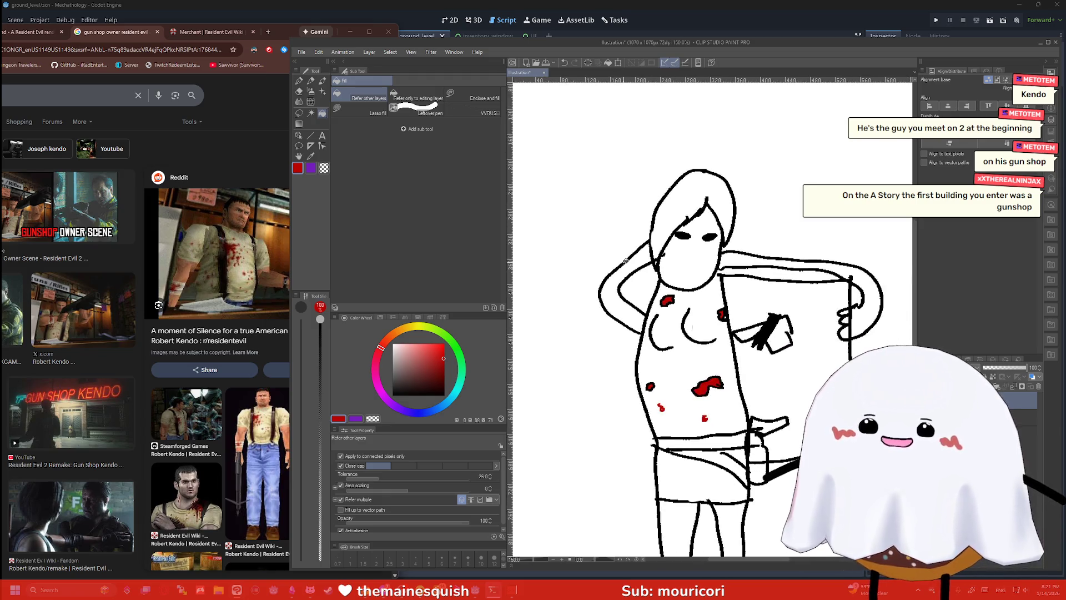
Undo a stray red stroke on the face and set the colour back to black
key("p")
left_click_drag(693, 248, 689, 255)
key("ctrl+z")
left_click(402, 392)
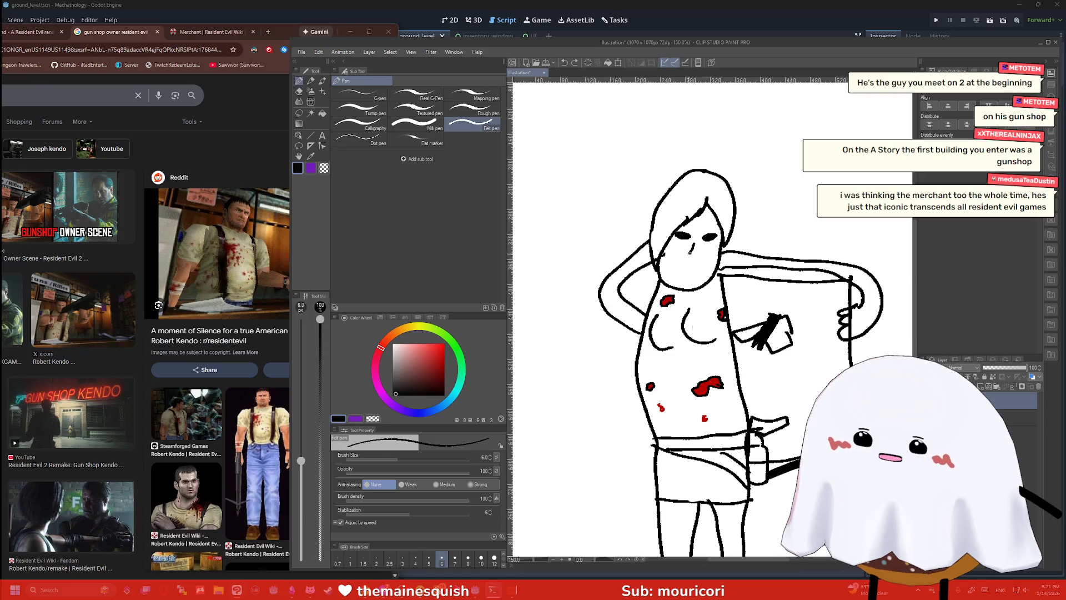
Draw a black grimacing mouth line across the shopkeeper's face
left_click_drag(697, 268, 684, 271)
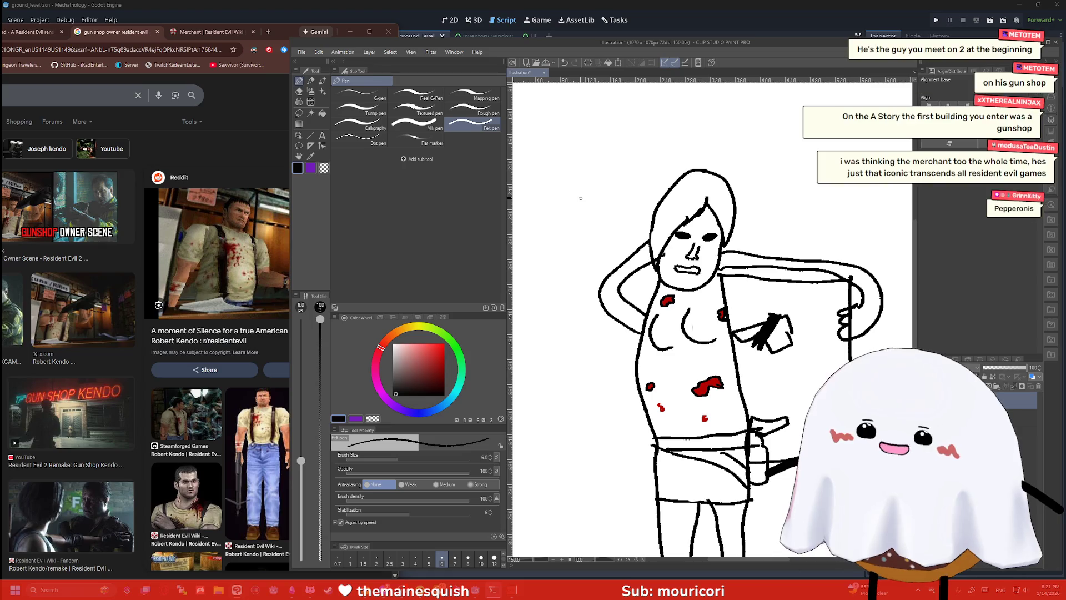
scroll(581, 198, "down", 2)
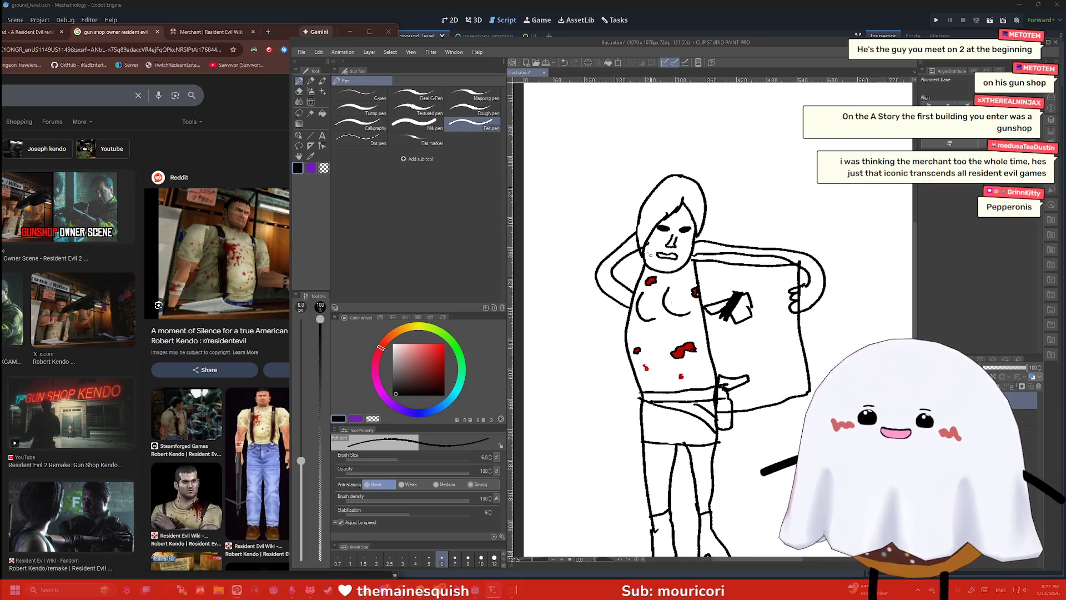
scroll(680, 267, "up", 2)
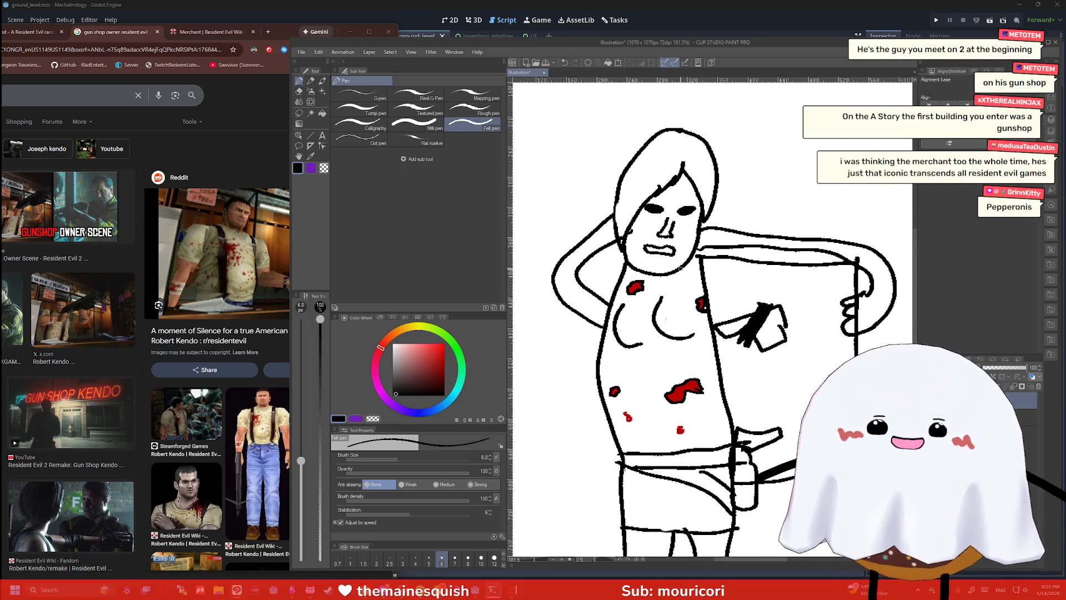
scroll(680, 268, "down", 1)
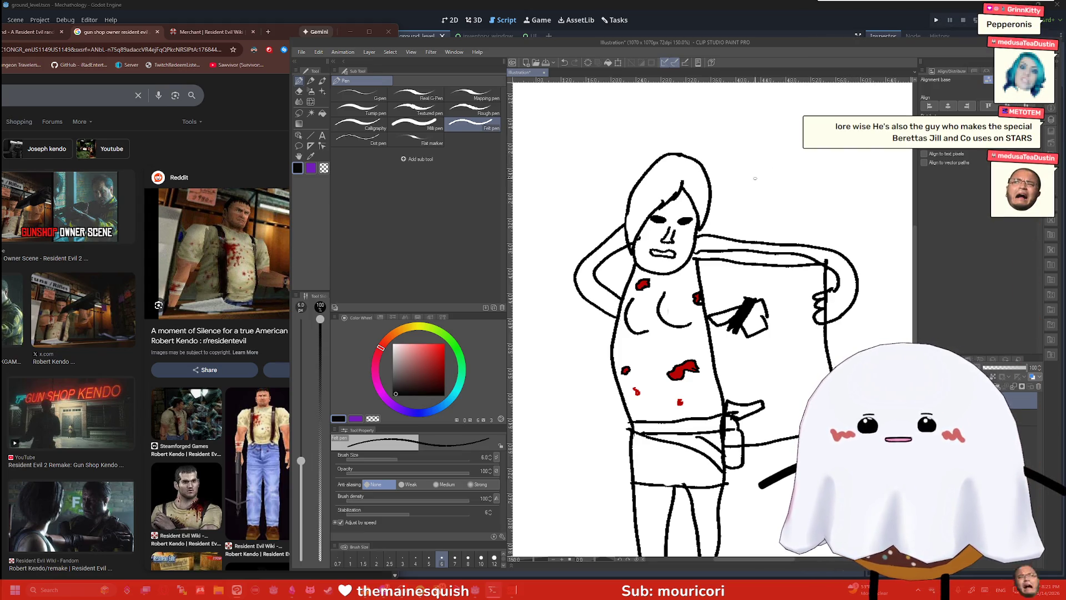
Handwrite 'I make a mean boretta' on three lines beside the head
mouse_move(741, 170)
left_mouse_down()
mouse_move(750, 188)
mouse_move(835, 153)
mouse_move(839, 167)
left_mouse_up()
left_click_drag(845, 155, 863, 158)
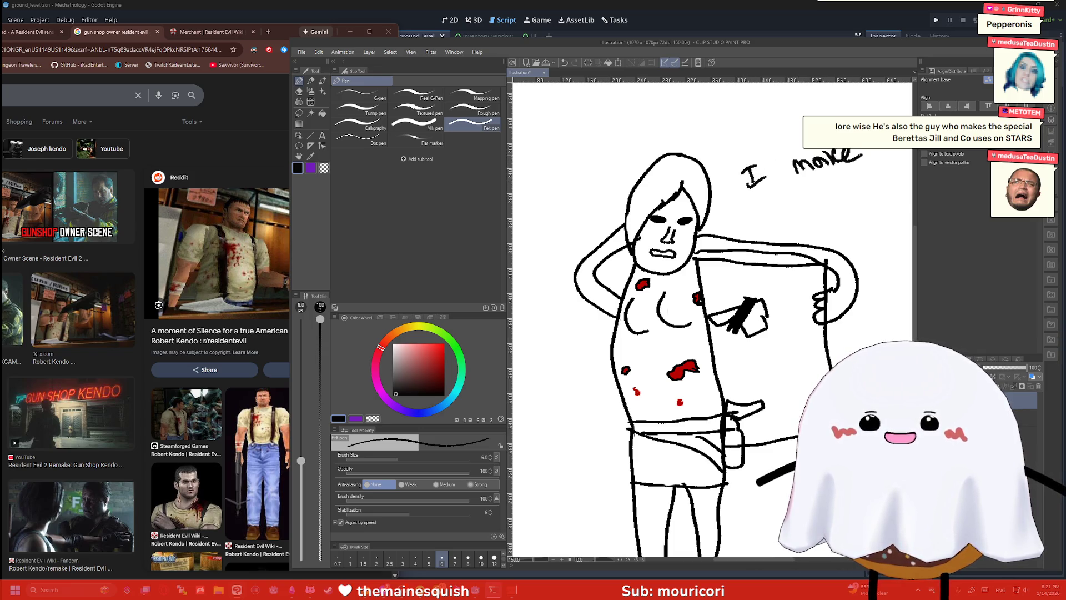
mouse_move(757, 209)
left_mouse_down()
mouse_move(771, 217)
mouse_move(866, 197)
left_mouse_up()
mouse_move(812, 227)
left_mouse_down()
mouse_move(827, 237)
mouse_move(880, 210)
left_mouse_up()
left_click_drag(882, 214, 892, 211)
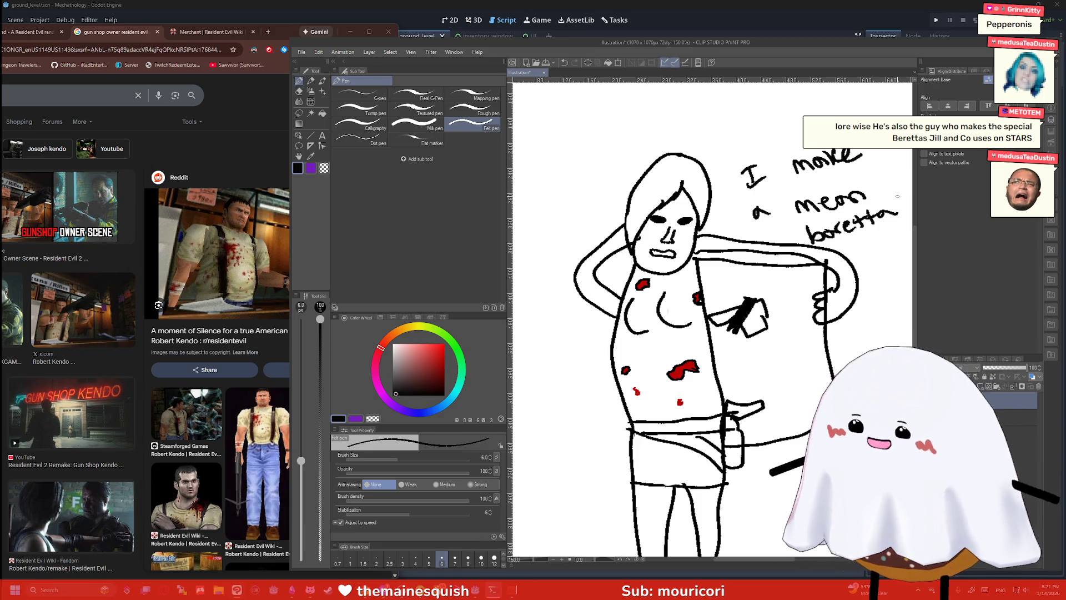
Zoom out to fit the drawing and capture it as a screen snip
key("ctrl+minus")
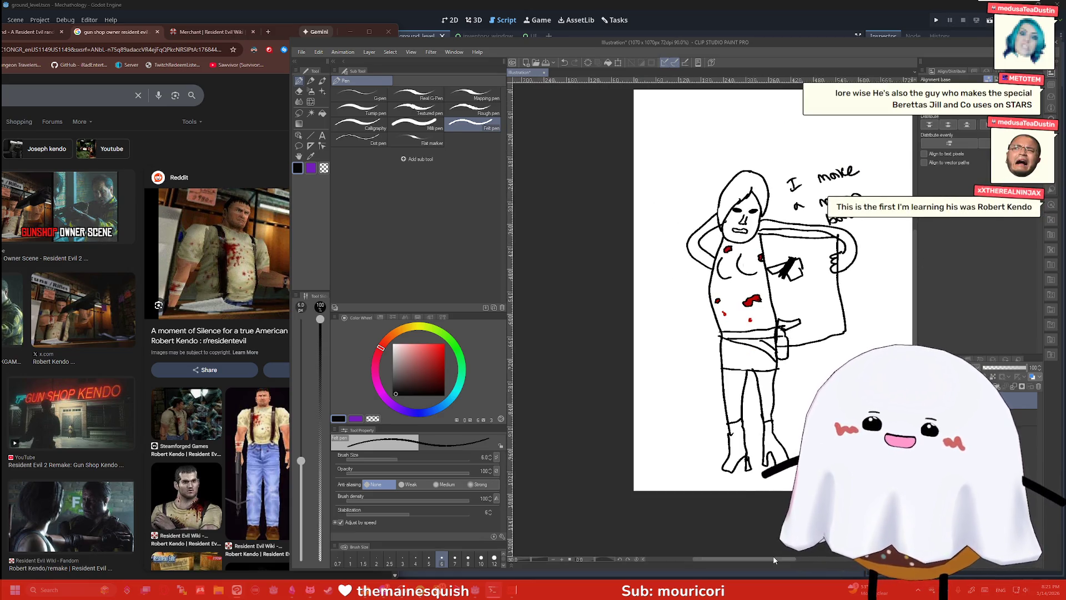
key("ctrl+minus")
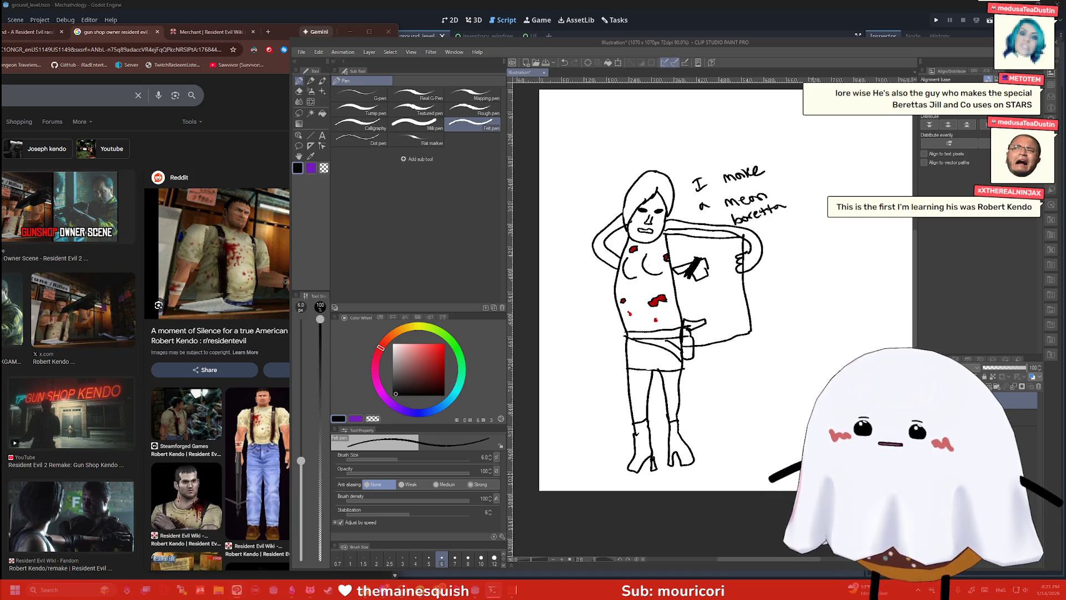
key("super+shift+s")
mouse_move(822, 478)
left_mouse_down()
mouse_move(603, 204)
mouse_move(571, 138)
left_mouse_up()
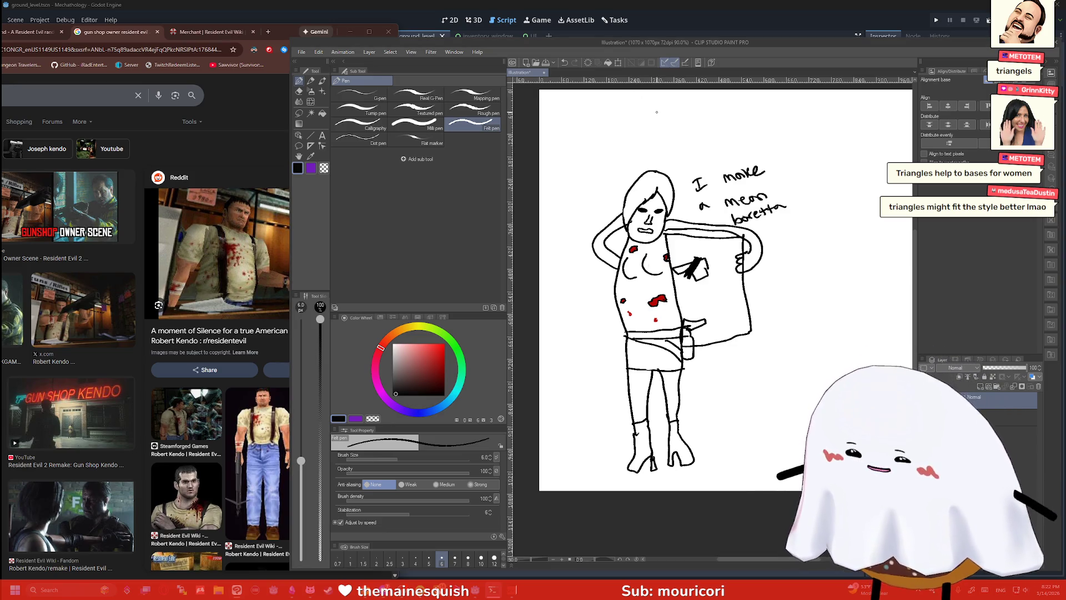
Erase the breast curves, draw a V-shaped neckline, and close Clip Studio Paint
key("e")
mouse_move(634, 257)
left_mouse_down()
mouse_move(627, 278)
mouse_move(661, 275)
mouse_move(646, 266)
mouse_move(636, 276)
left_mouse_up()
key("p")
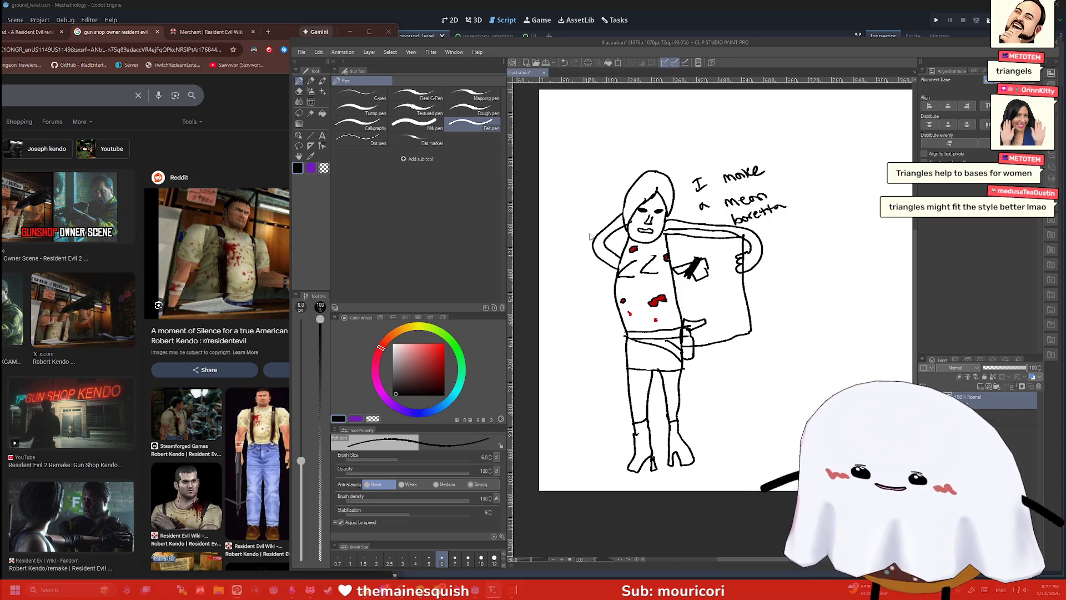
key("ctrl+z")
key("ctrl+z")
mouse_move(623, 262)
left_mouse_down()
mouse_move(665, 273)
mouse_move(667, 257)
left_mouse_up()
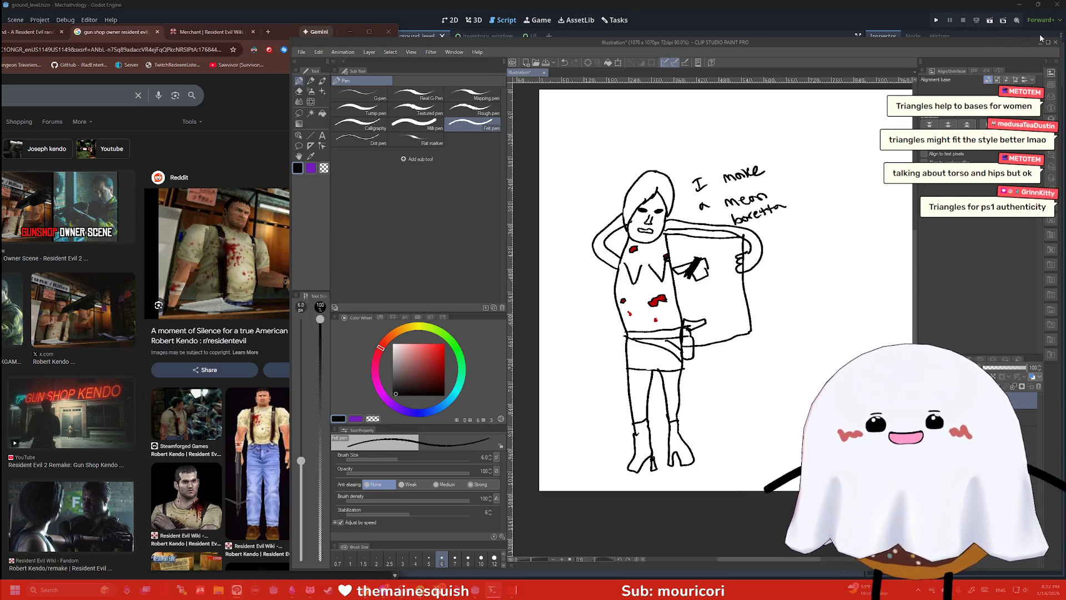
left_click(1056, 42)
Discard the drawing unsaved and close the gun-shop search, Merchant wiki and Twitch tabs
left_click(542, 214)
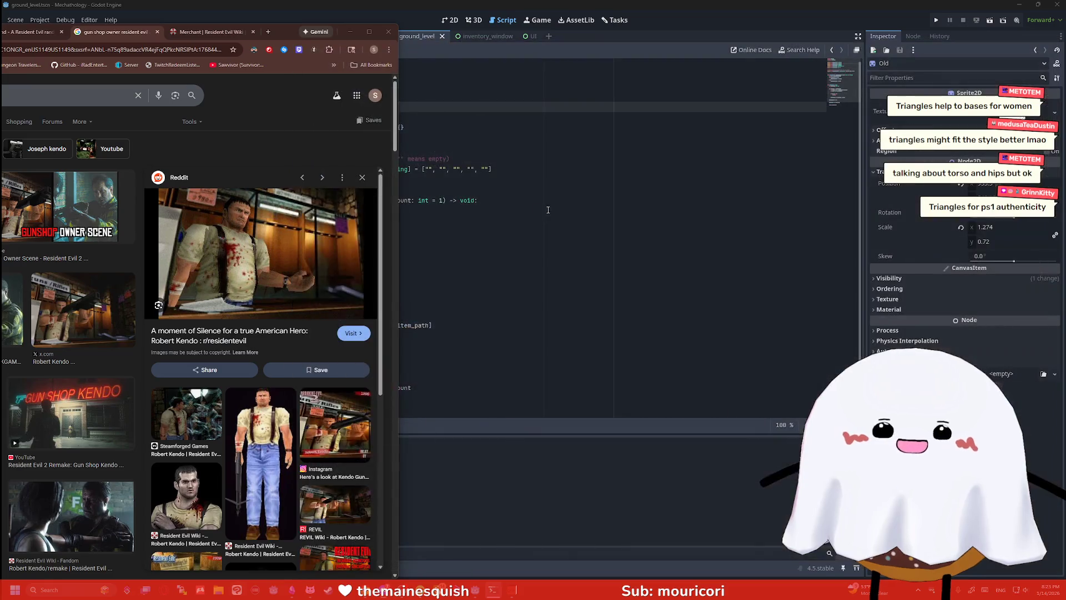
mouse_move(283, 35)
left_mouse_down()
mouse_move(790, 36)
mouse_move(865, 21)
left_mouse_up()
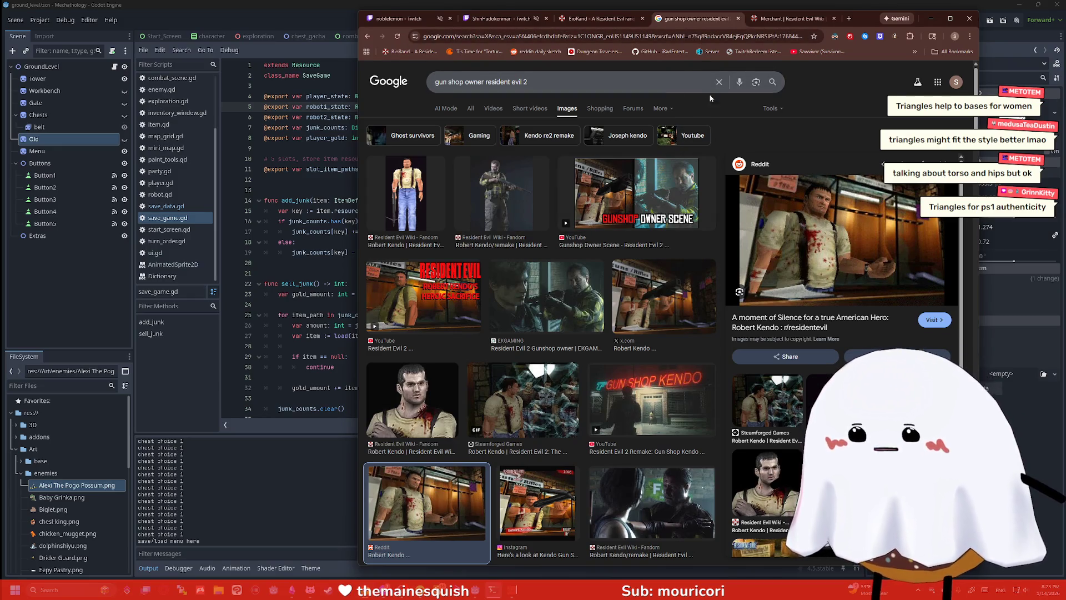
left_click(738, 19)
left_click(739, 18)
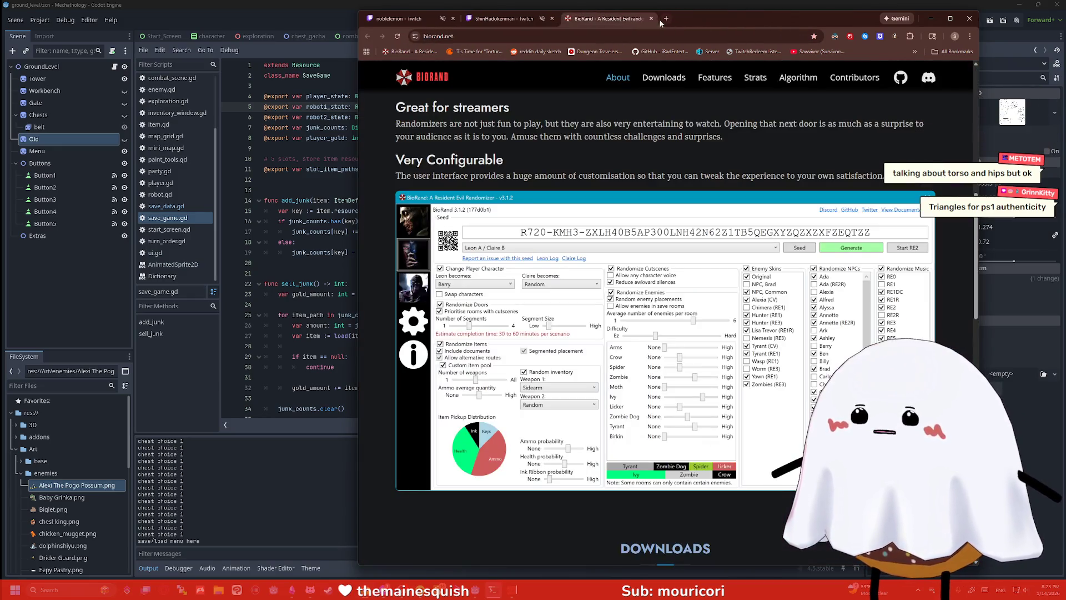
left_click_drag(712, 21, 623, 19)
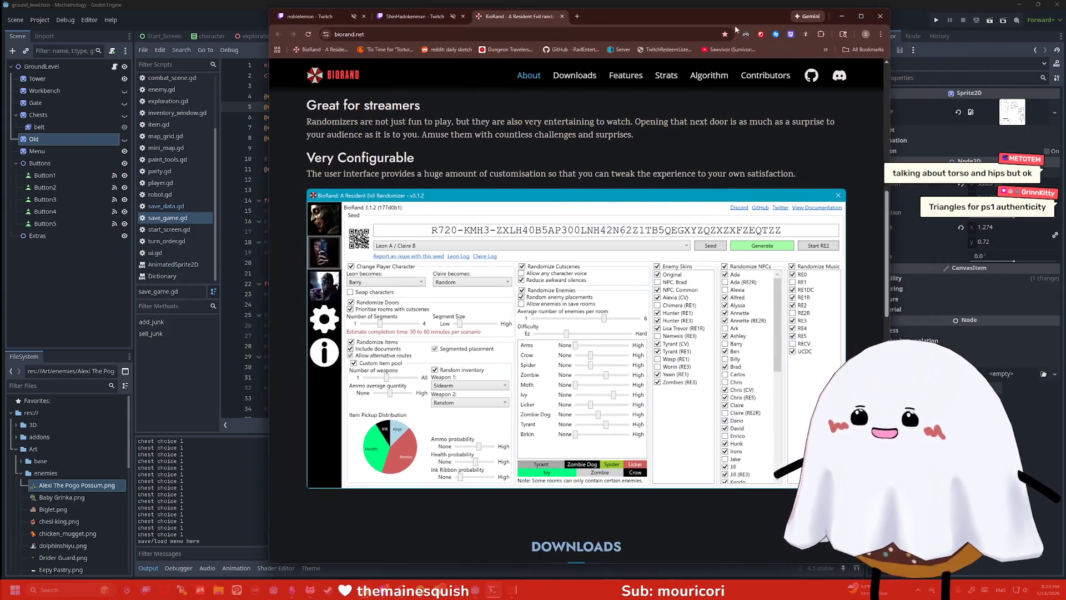
left_click(364, 16)
left_click_drag(537, 15, 438, 11)
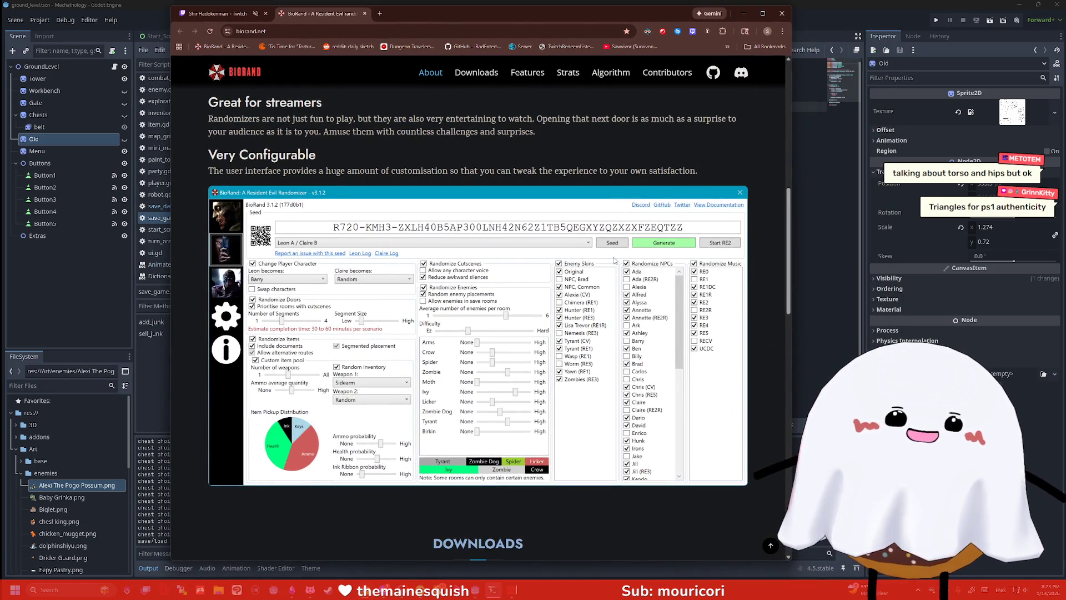
Search 'randomized resident evil 2 co-op' in a new tab and scroll the results
left_click(379, 13)
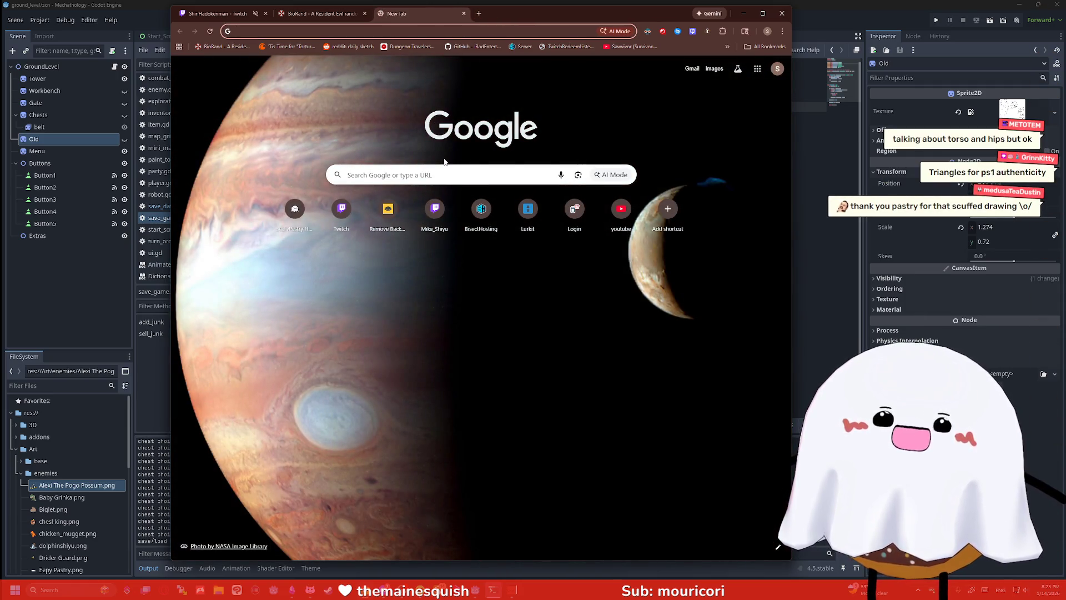
type("ra")
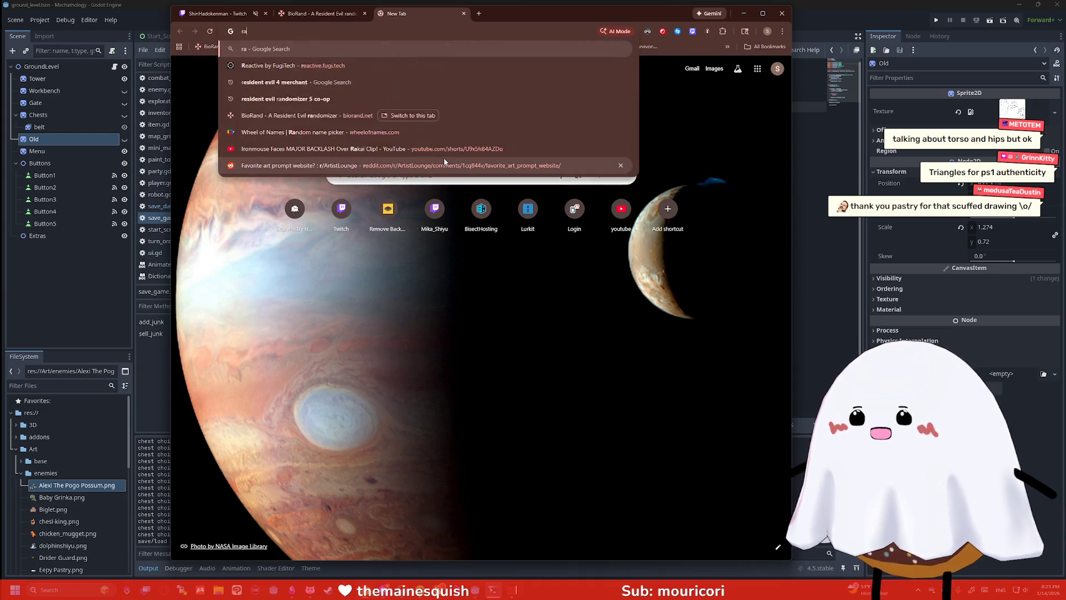
type("ndomized re")
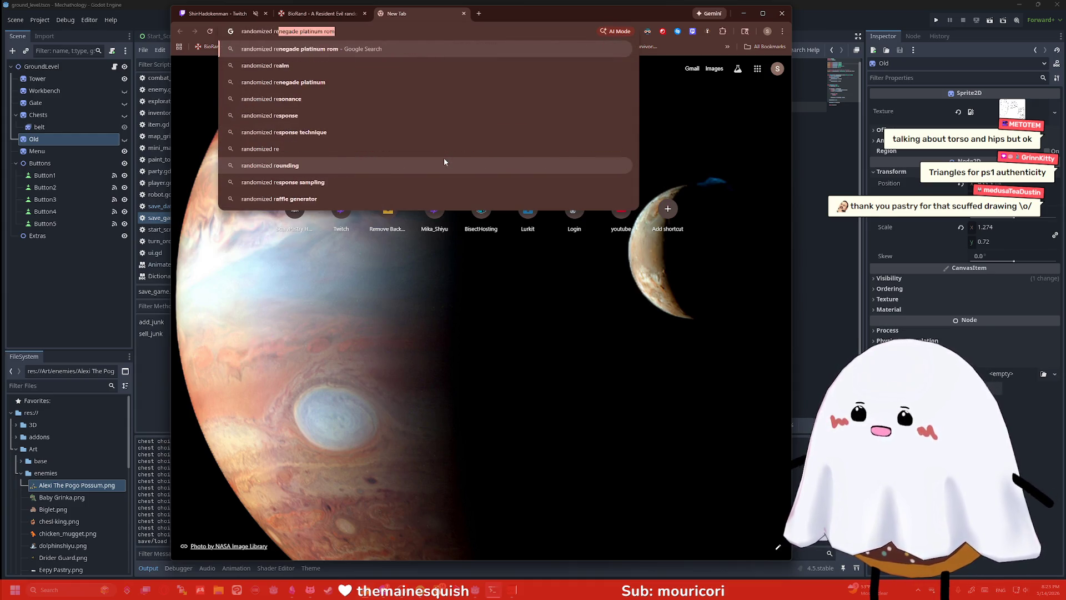
type("sident evil 2 ")
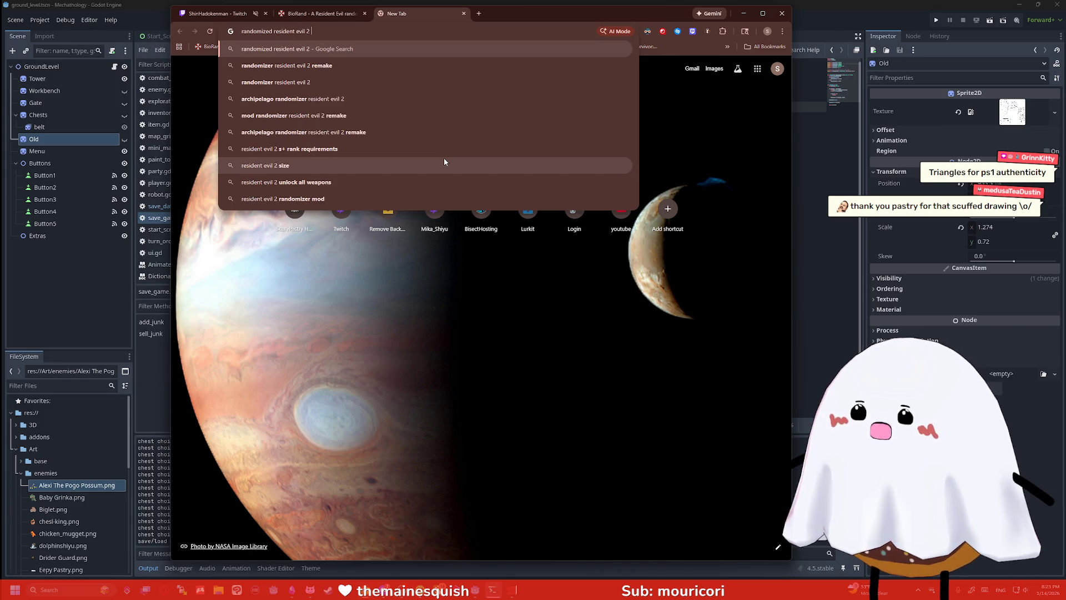
type("co-op")
key("Return")
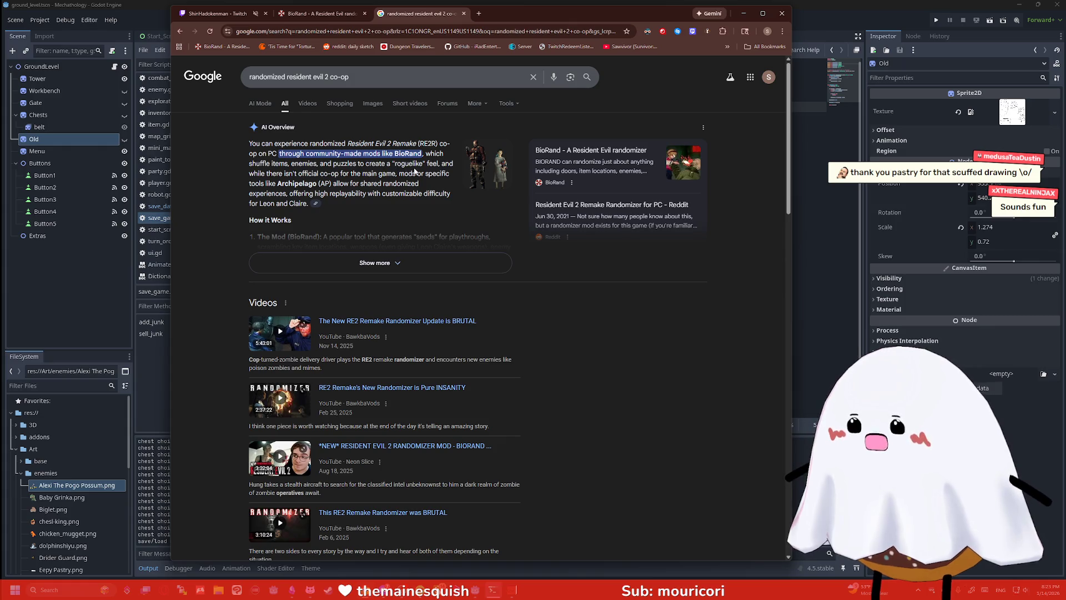
scroll(361, 200, "down", 8)
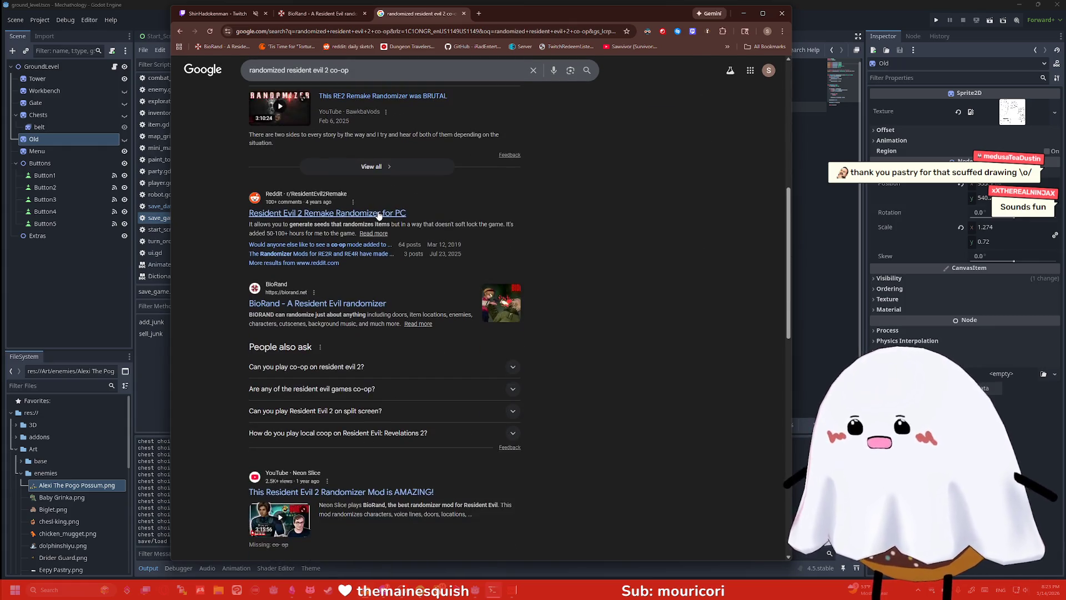
scroll(391, 215, "down", 2)
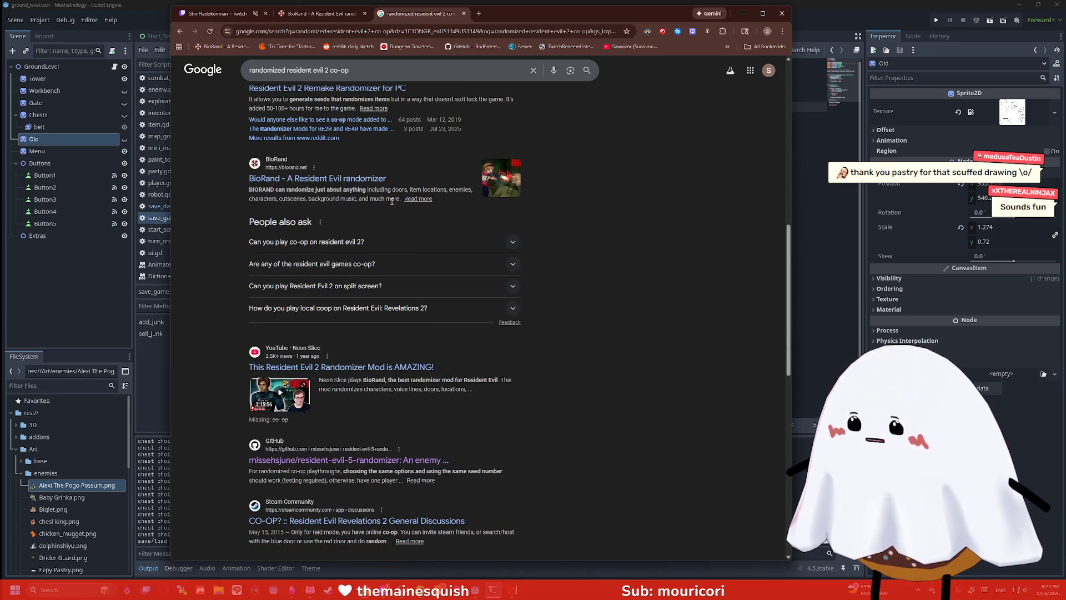
Replace the query with 'biorand + co-op' and run the search
left_click(333, 70)
key("ctrl+a")
type("biorand + co-op")
key("Return")
scroll(573, 270, "down", 5)
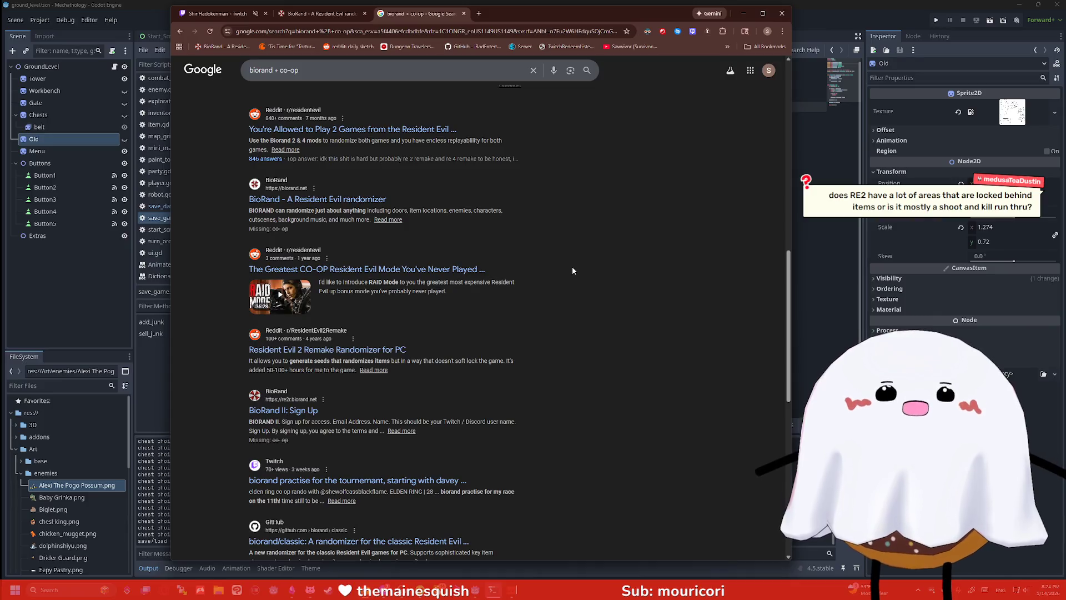
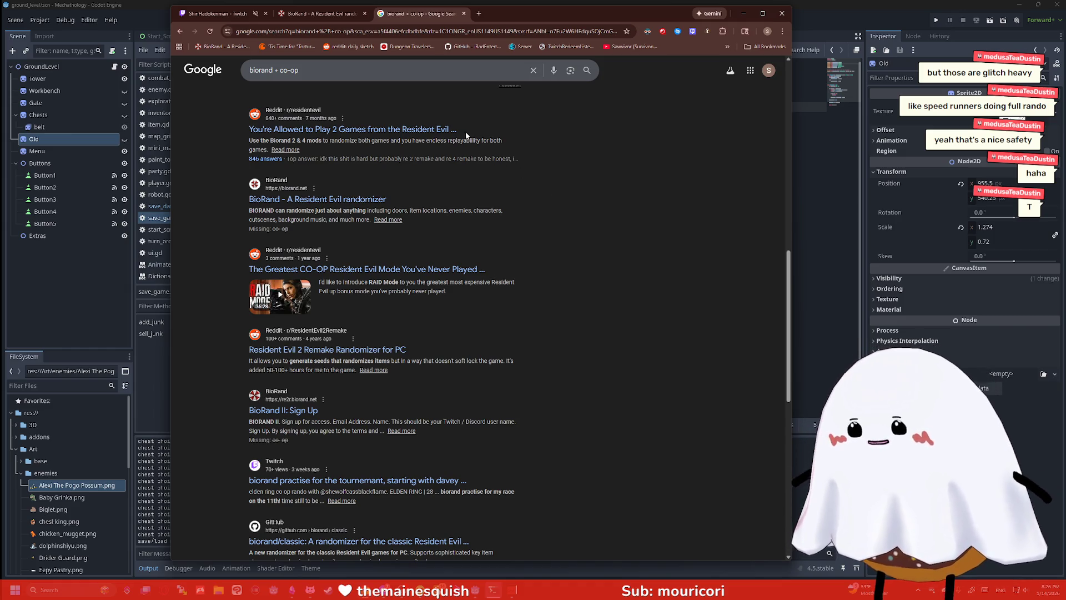
Close the 'biorand + co-op' Google search tab and minimize Chrome to bring Godot back
left_click(465, 14)
left_click(743, 14)
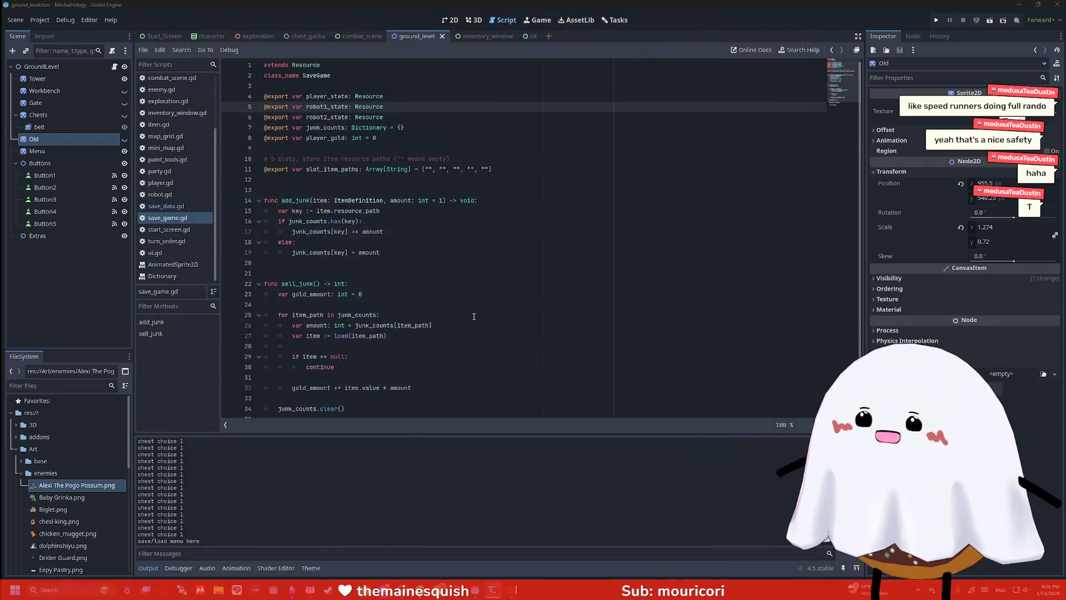
Review the sell_junk code in save_game.gd, then glance at the combat_scene and chest_gacha scenes
left_click(507, 284)
left_click(490, 321)
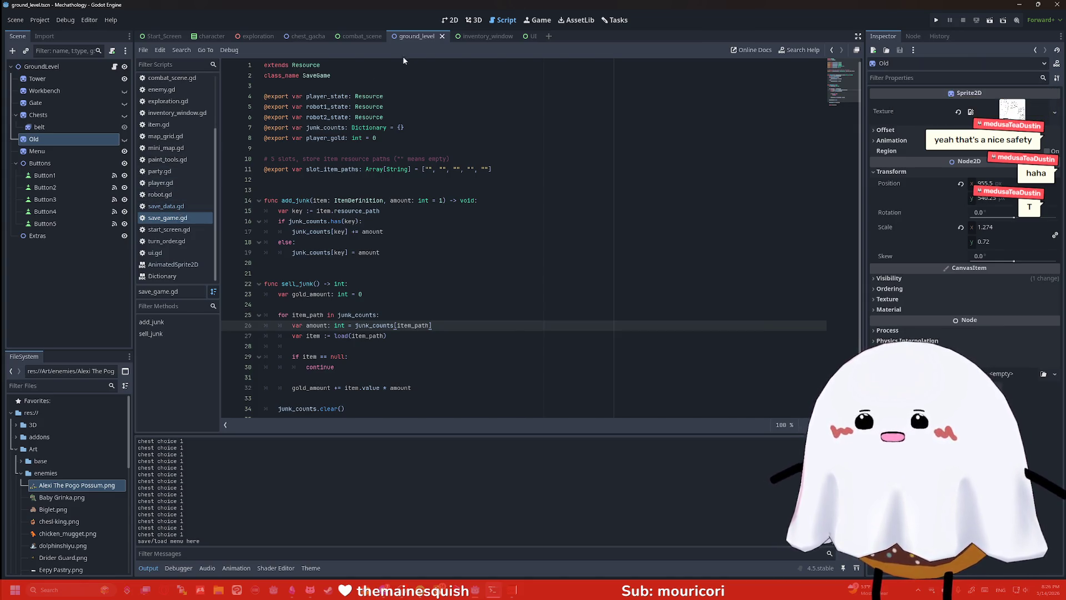
left_click(362, 36)
left_click(309, 36)
left_click(417, 36)
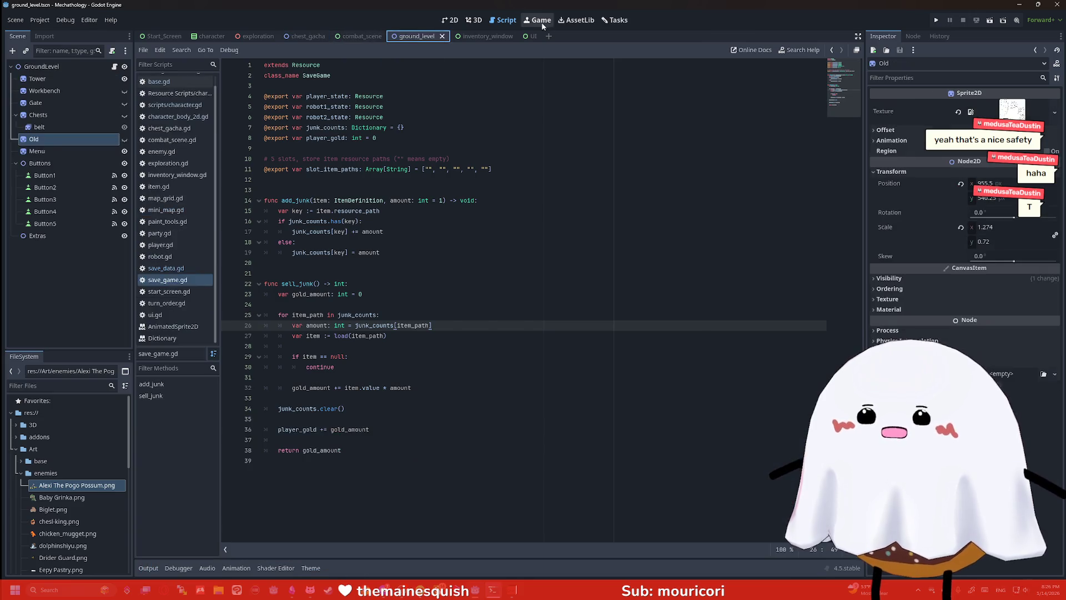
View ground_level and Start_Screen in 2D, then switch to the 3D exploration scene
left_click(451, 20)
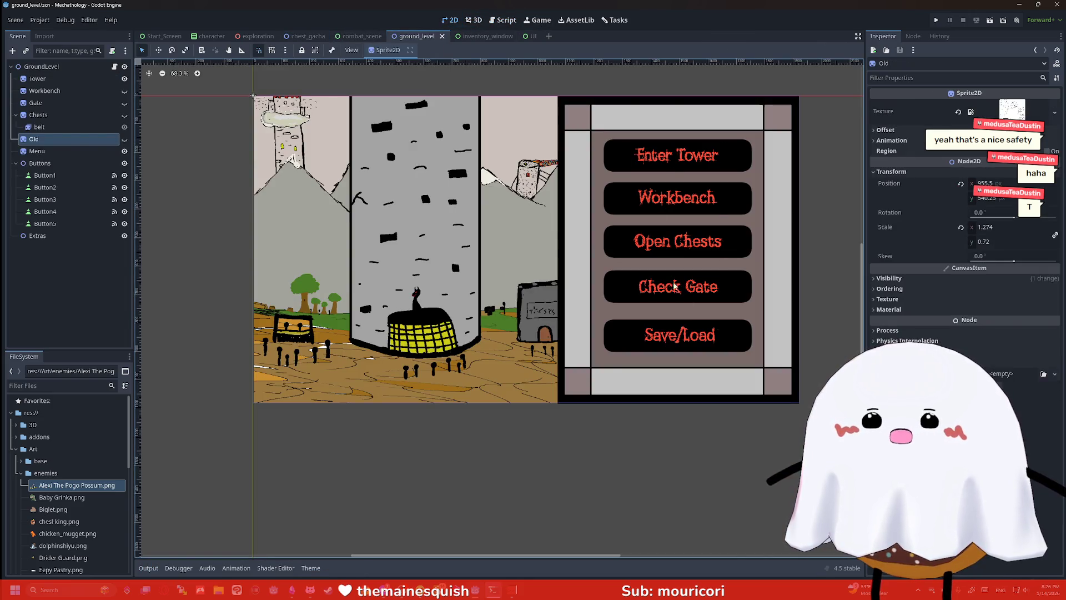
scroll(547, 178, "up", 3)
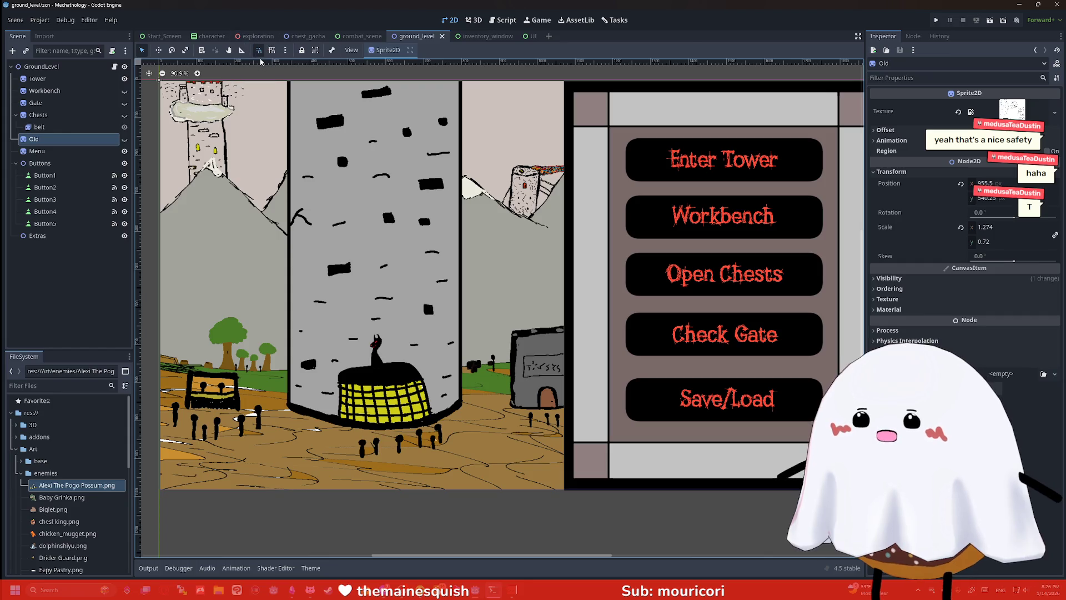
left_click(161, 36)
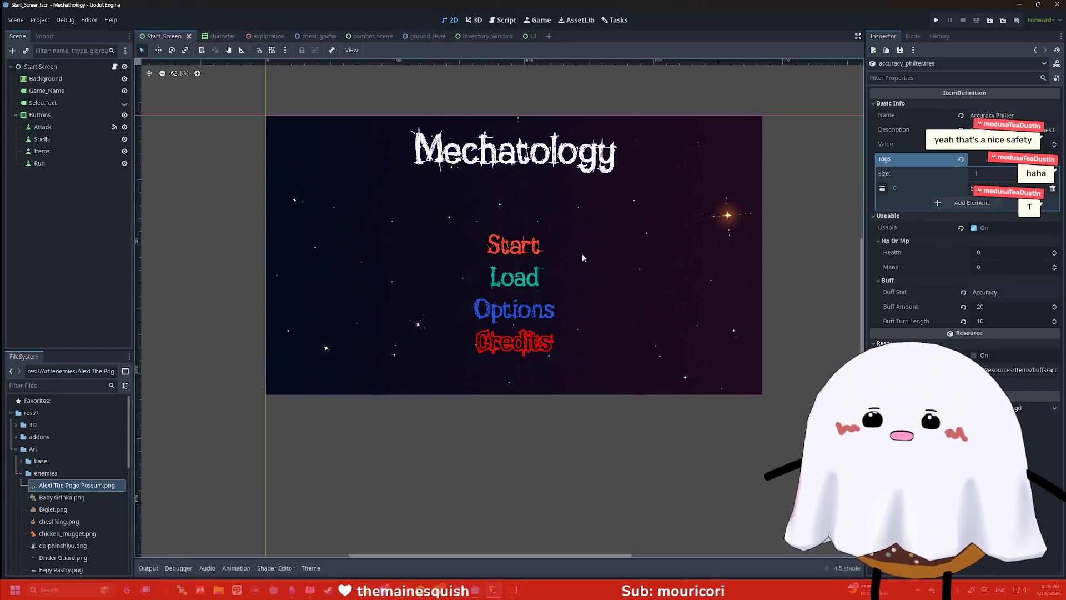
left_click(399, 39)
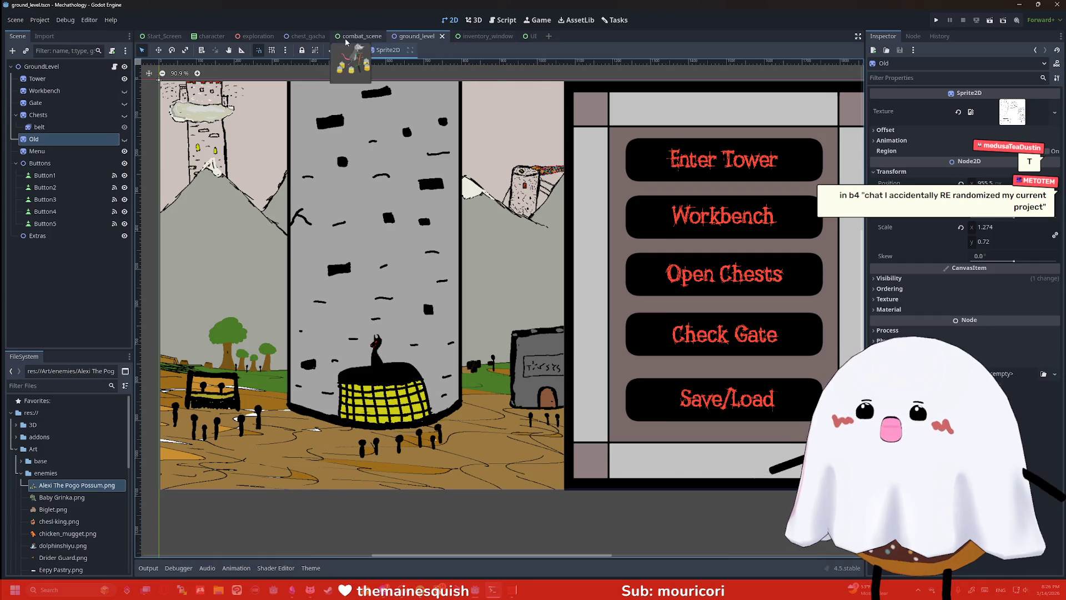
left_click(257, 36)
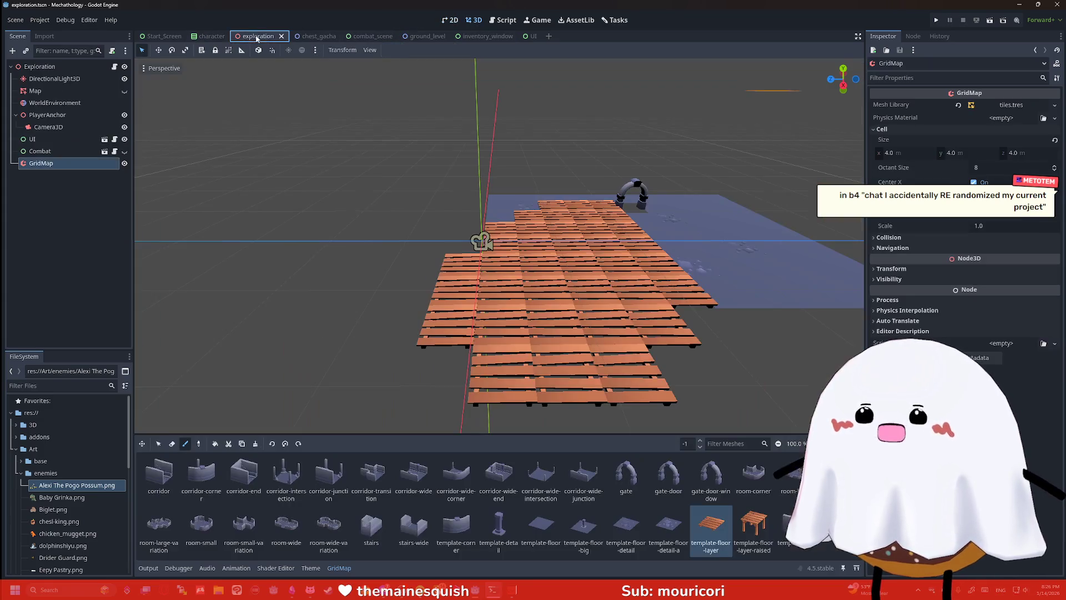
Select the exploration scene's GridMap with the GridMap erase tool active
scroll(541, 211, "down", 3)
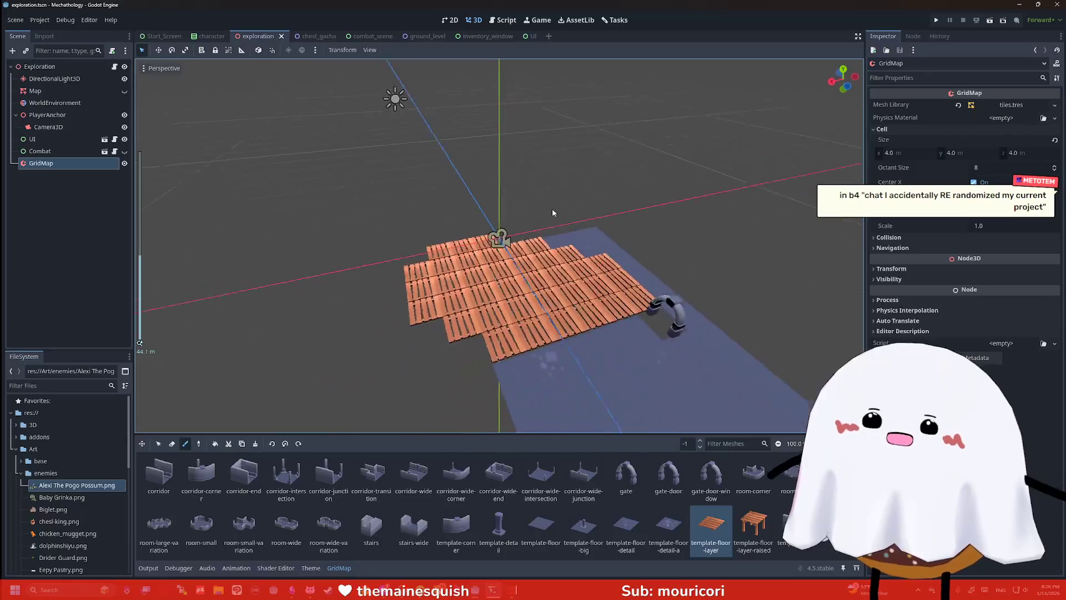
scroll(552, 209, "down", 3)
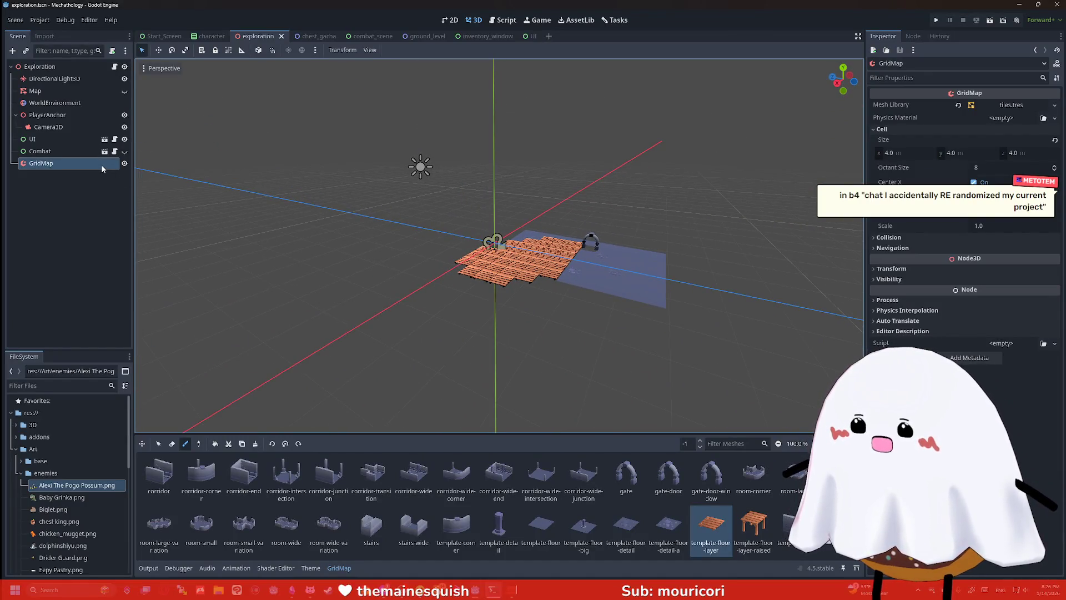
scroll(472, 228, "up", 3)
left_click(171, 443)
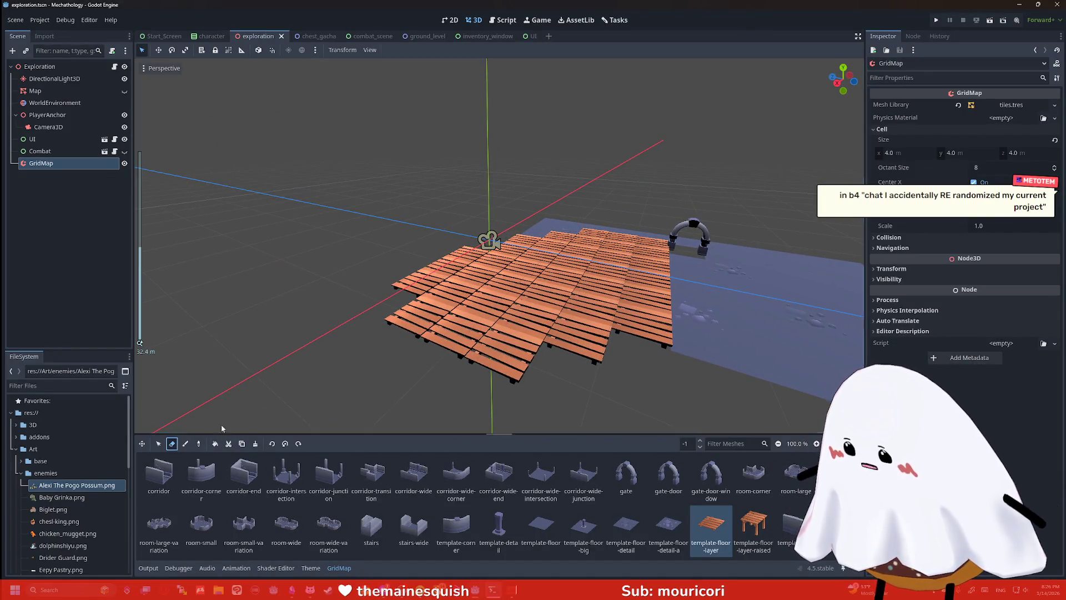
left_click(489, 240)
scroll(582, 356, "up", 2)
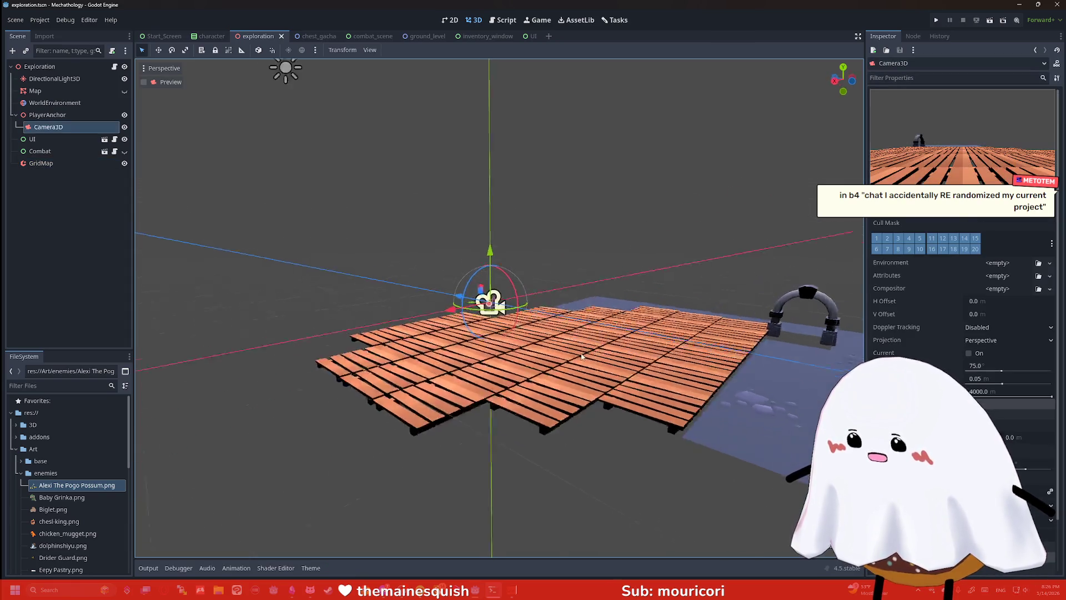
scroll(583, 356, "down", 3)
left_click(41, 163)
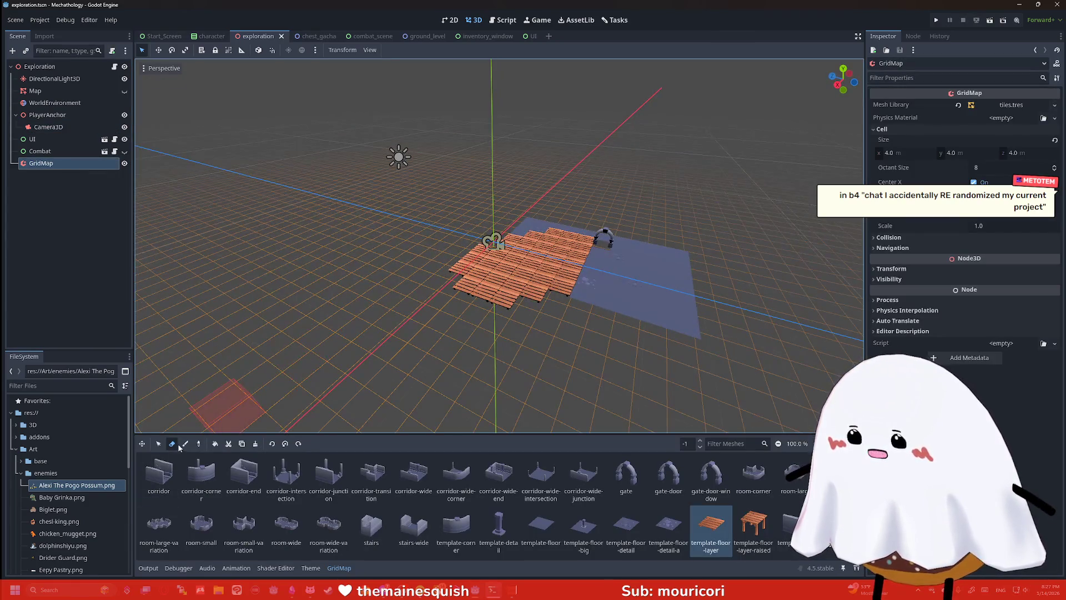
Erase the wooden and blue floor tiles, then switch to the Start_Screen and combat scenes
left_click_drag(517, 286, 477, 311)
mouse_move(596, 269)
left_mouse_down()
mouse_move(511, 247)
mouse_move(422, 273)
mouse_move(625, 248)
mouse_move(523, 304)
mouse_move(680, 304)
mouse_move(631, 309)
mouse_move(686, 325)
left_mouse_up()
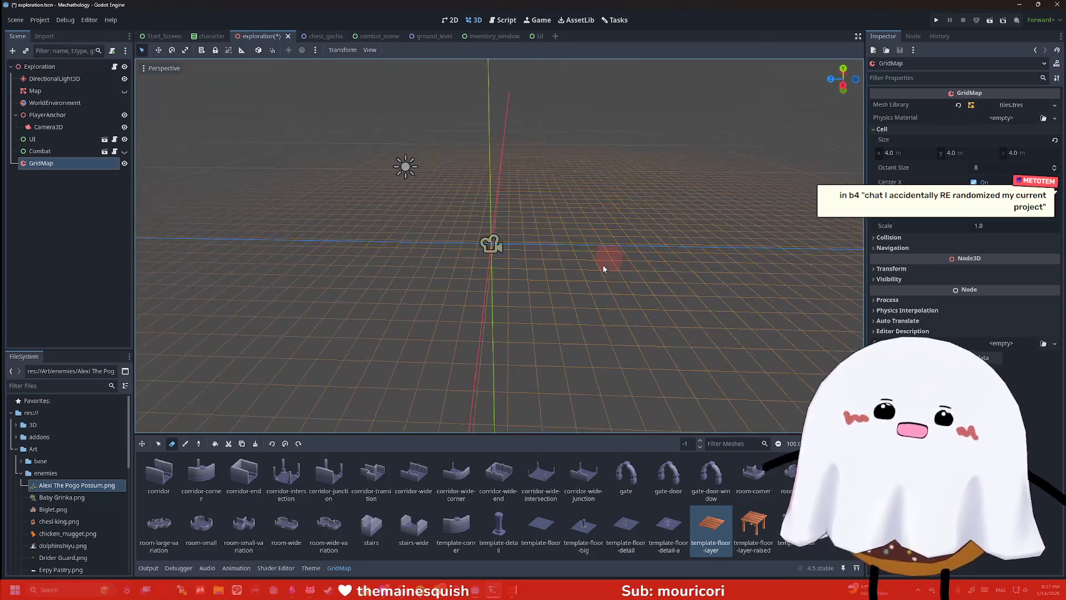
scroll(612, 268, "up", 2)
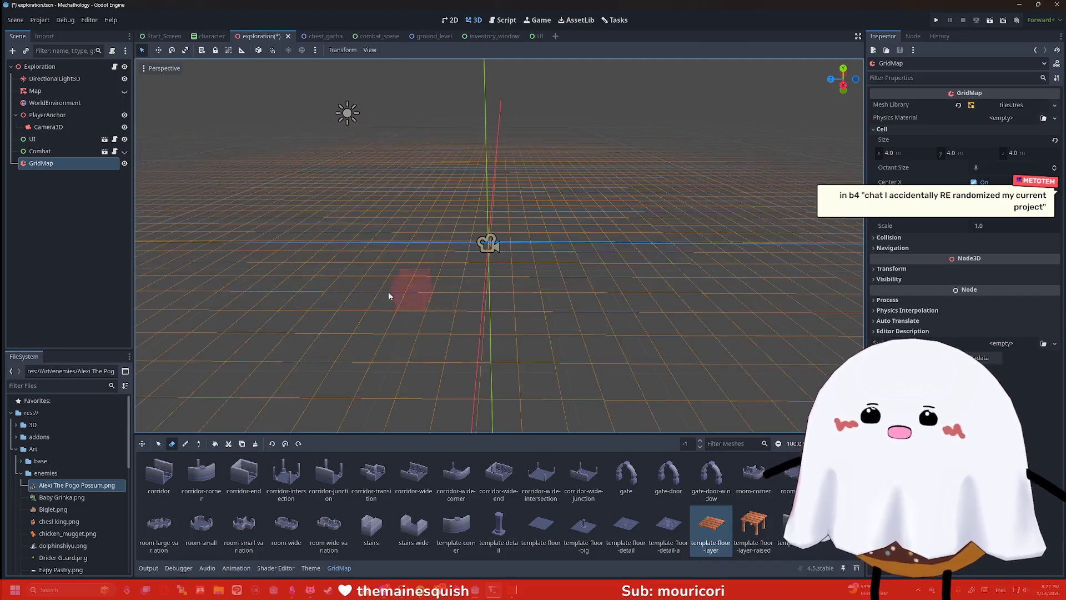
left_click(158, 36)
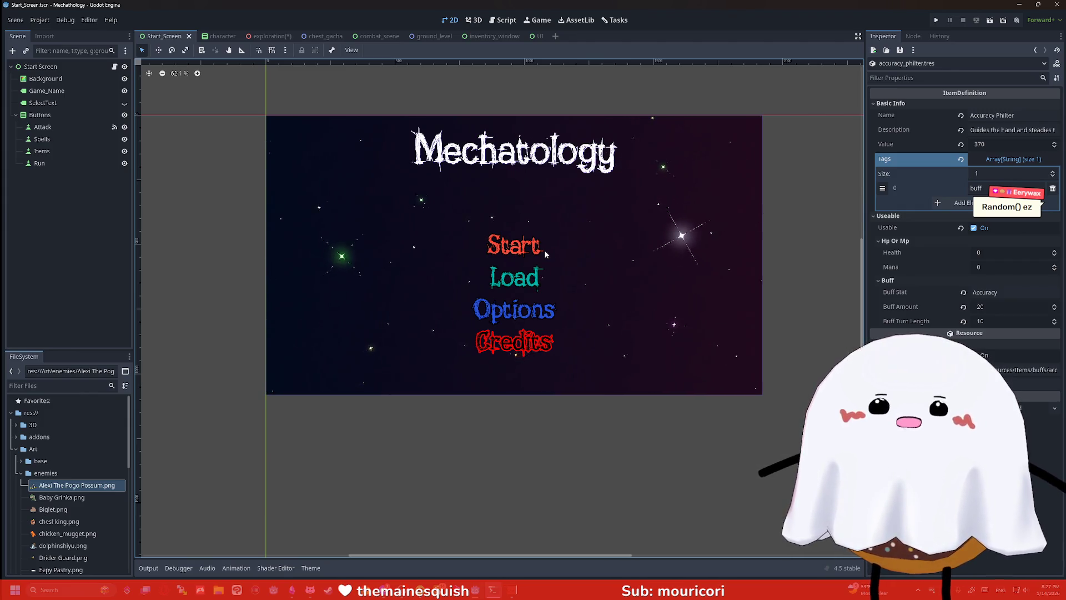
left_click(381, 34)
Test-run the game, close the game window, and select the root Combat_Scene node
left_click(990, 20)
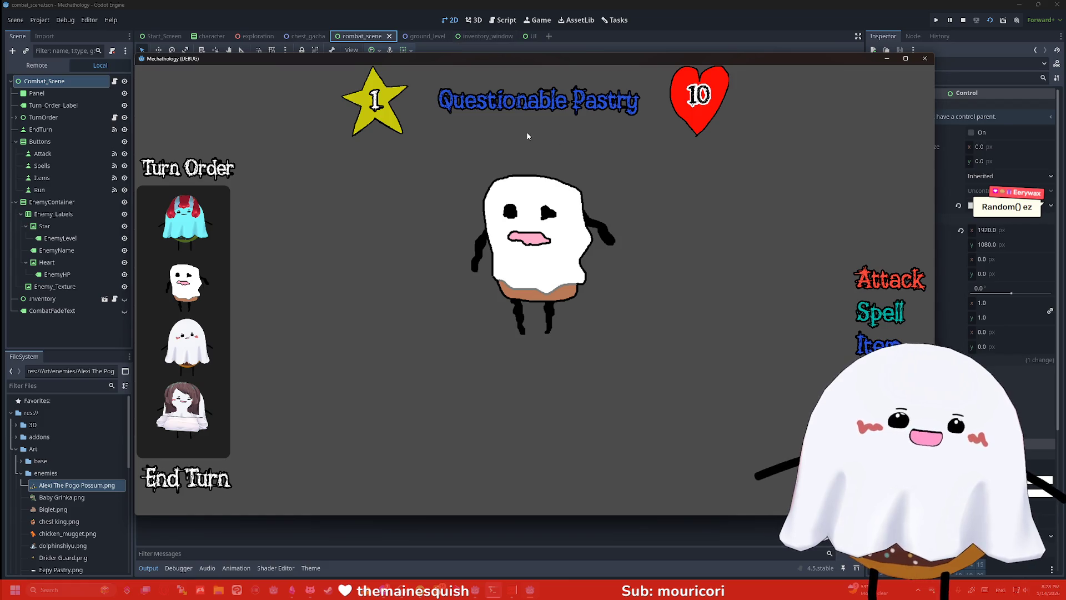
left_click(924, 58)
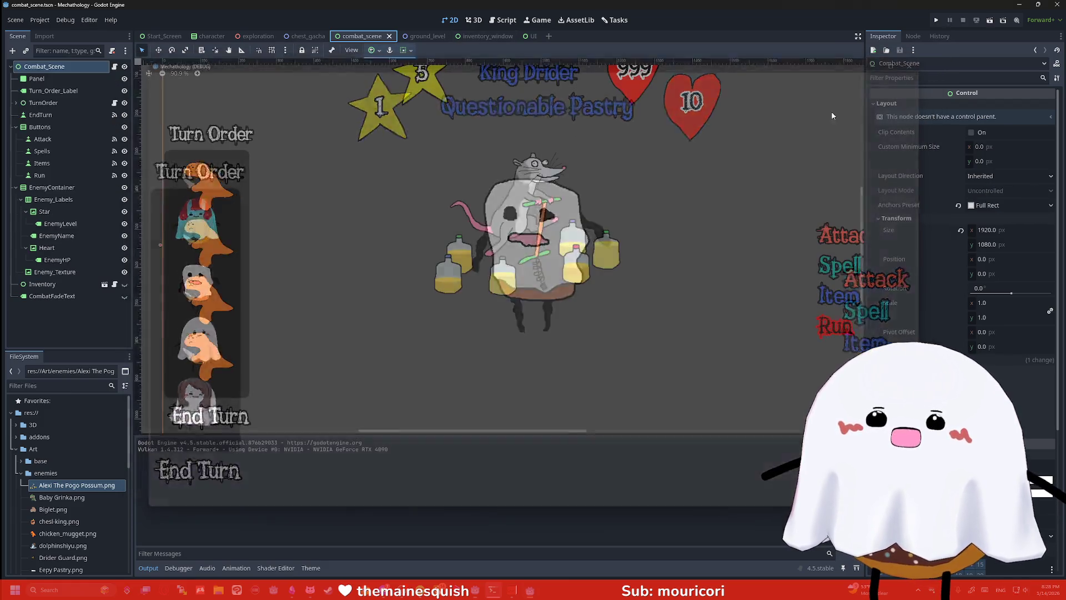
scroll(433, 183, "down", 3)
scroll(445, 193, "up", 1)
left_click(445, 194)
left_click(383, 198)
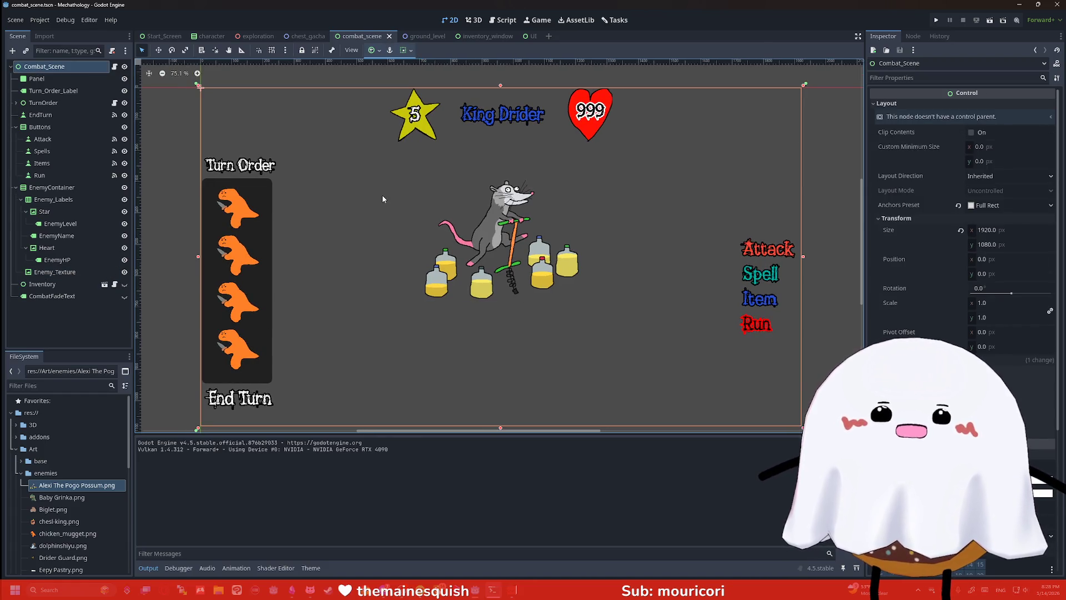
key("super")
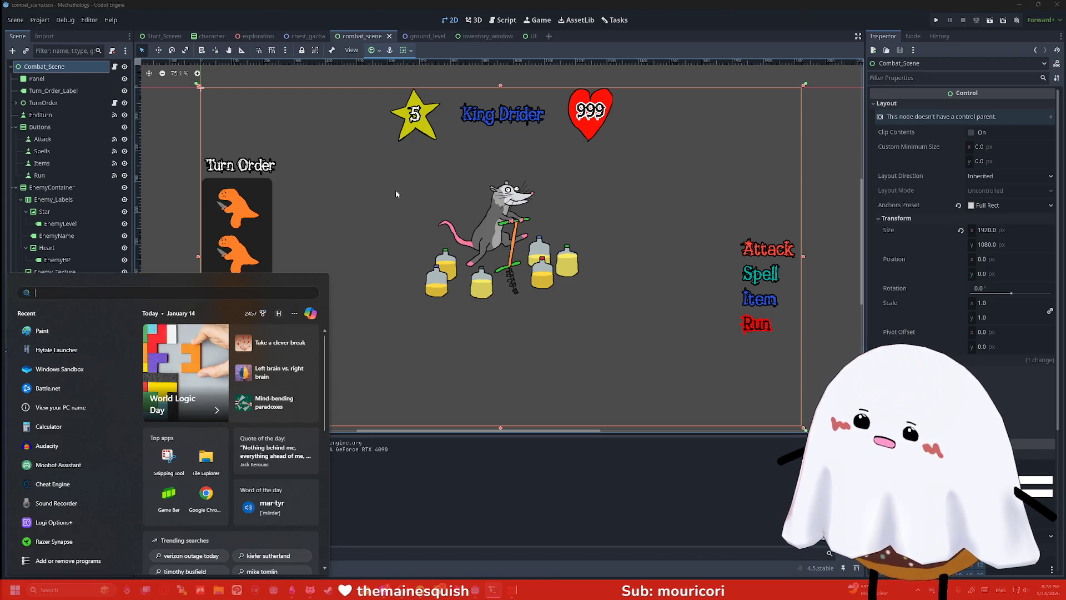
Launch Clip Studio Paint and start a new 1070 by 1070 illustration canvas
key("super")
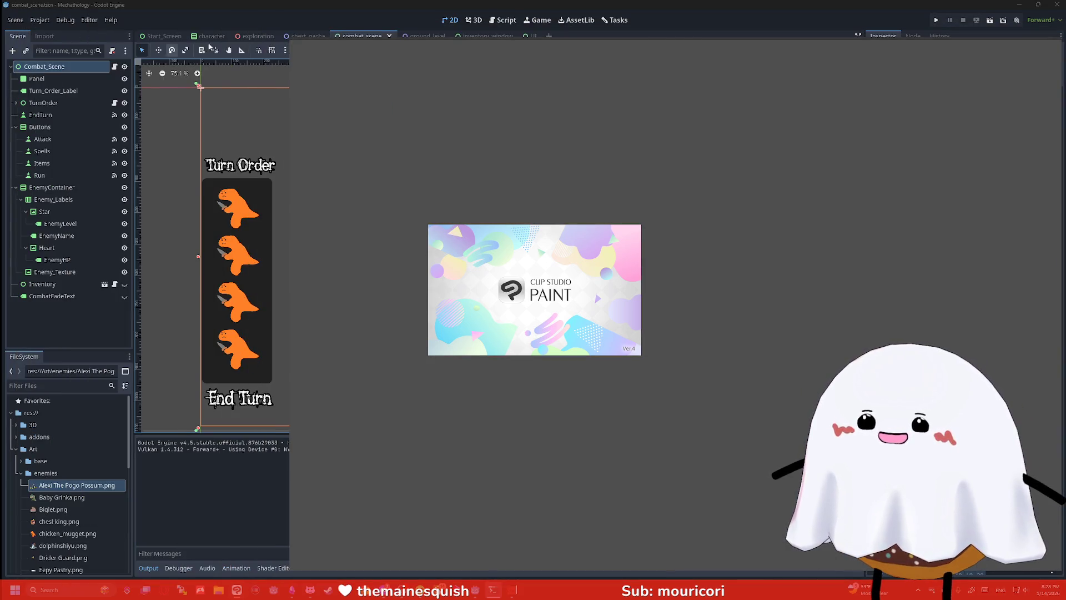
left_click(302, 52)
left_click(314, 60)
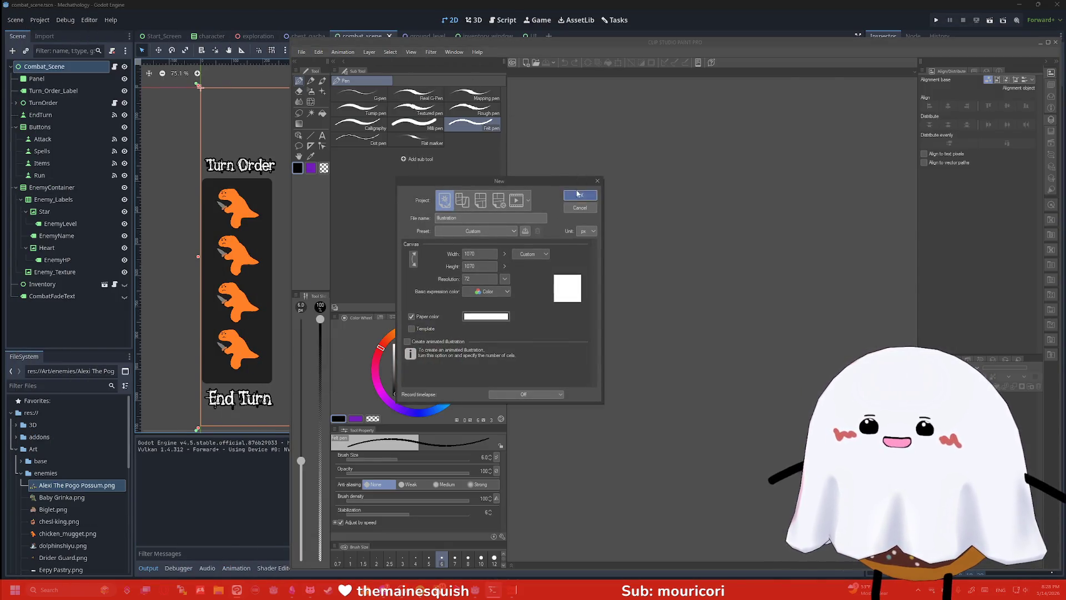
Create the 1070 by 1070 canvas and draw a large labelled box with an arrow leading up
left_click(580, 195)
left_click_drag(622, 42, 448, 26)
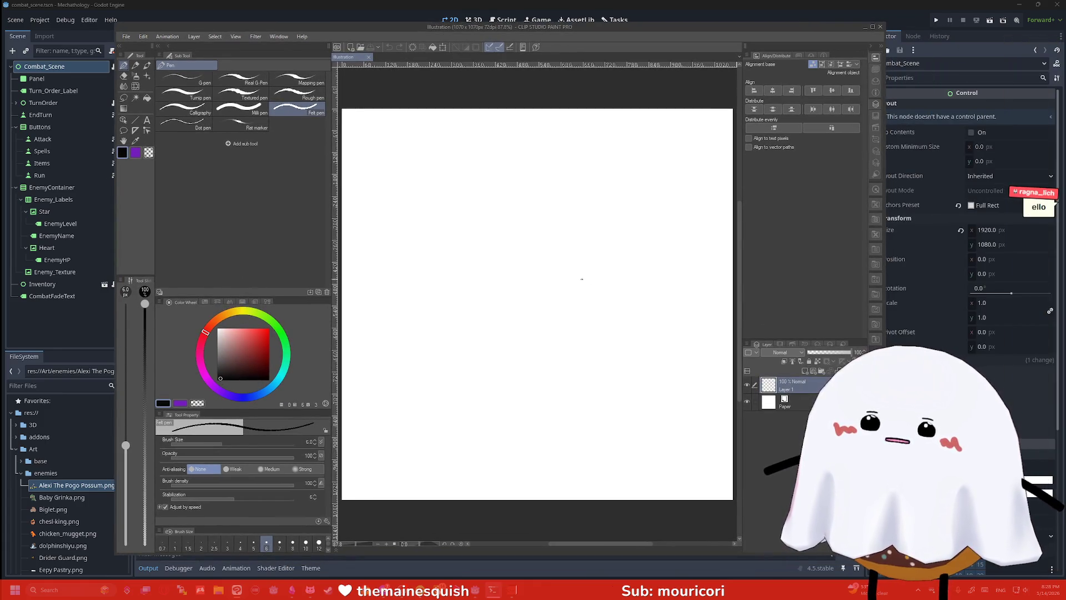
mouse_move(567, 241)
left_mouse_down()
mouse_move(534, 328)
mouse_move(477, 261)
mouse_move(560, 241)
left_mouse_up()
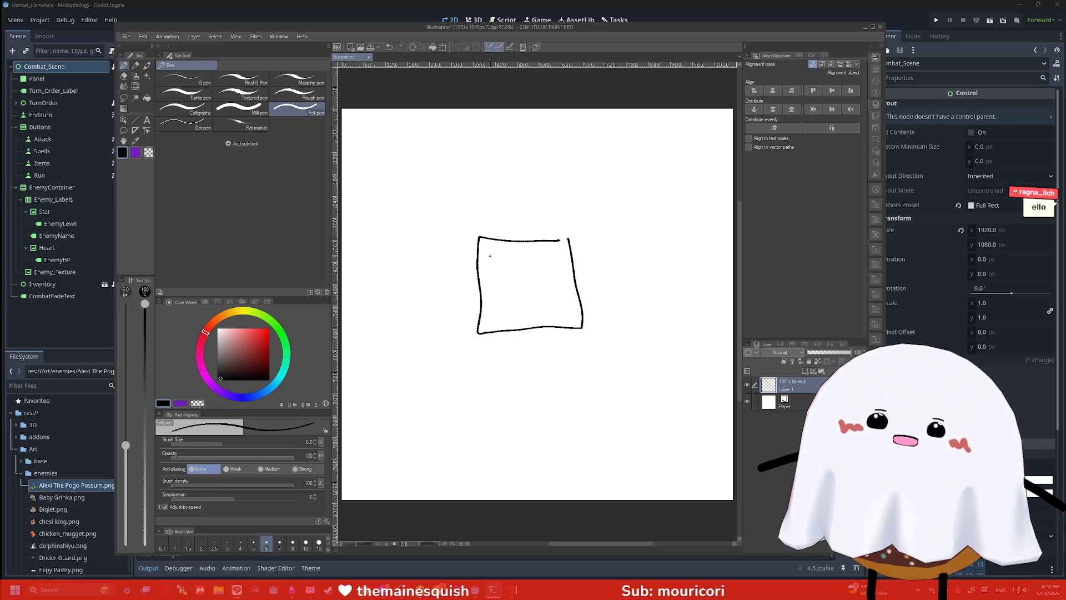
mouse_move(538, 253)
left_mouse_down()
mouse_move(564, 248)
mouse_move(543, 214)
mouse_move(550, 221)
left_mouse_up()
mouse_move(552, 179)
left_mouse_down()
mouse_move(559, 201)
mouse_move(500, 205)
mouse_move(547, 181)
mouse_move(494, 183)
mouse_move(505, 180)
left_mouse_up()
Label the small top box and sketch maze marks and a dot inside the right box
left_click_drag(513, 172, 523, 168)
mouse_move(528, 165)
left_mouse_down()
mouse_move(530, 174)
mouse_move(557, 172)
mouse_move(575, 155)
mouse_move(588, 176)
mouse_move(634, 180)
mouse_move(637, 199)
mouse_move(723, 215)
mouse_move(640, 163)
left_mouse_up()
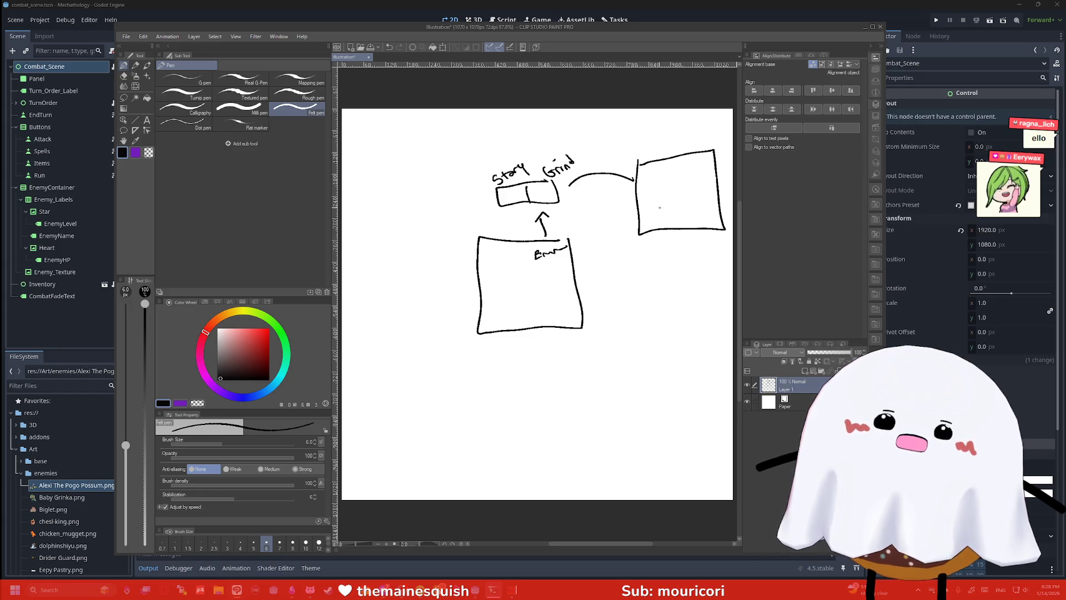
mouse_move(660, 228)
left_mouse_down()
mouse_move(647, 211)
mouse_move(701, 184)
mouse_move(652, 172)
left_mouse_up()
mouse_move(686, 217)
left_mouse_down()
mouse_move(698, 204)
mouse_move(723, 211)
left_mouse_up()
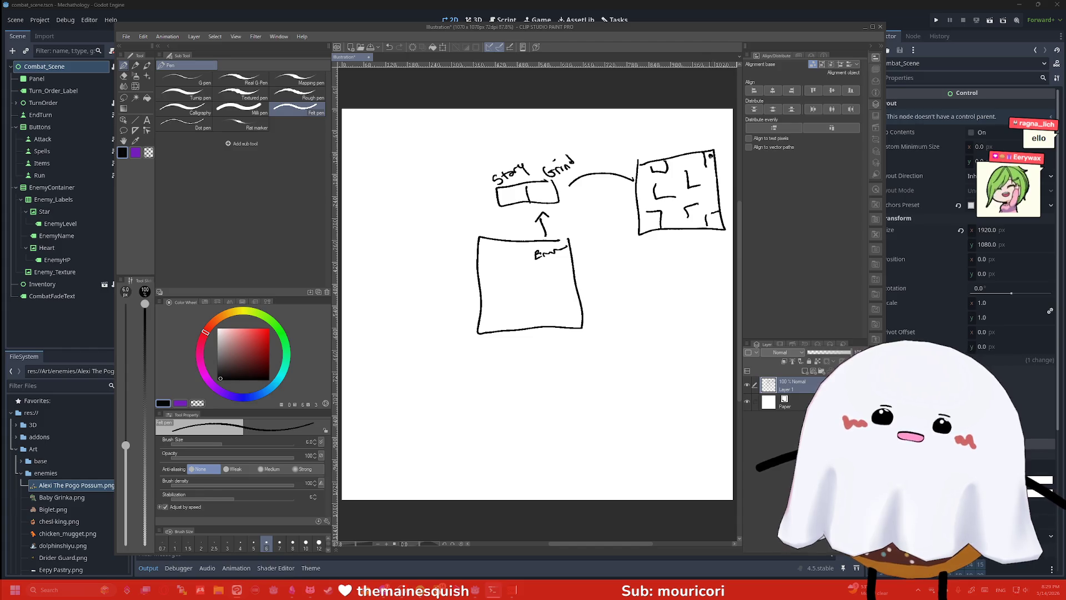
left_click(648, 223)
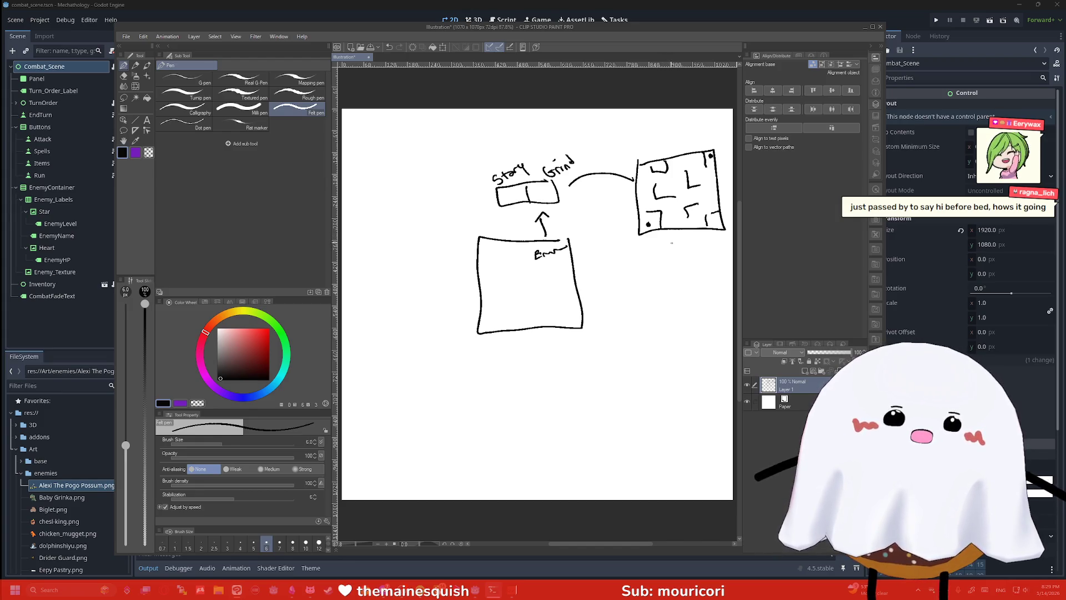
Draw a bar box beneath the maze box and label the top bar box
mouse_move(649, 246)
left_mouse_down()
mouse_move(698, 252)
mouse_move(651, 242)
mouse_move(704, 272)
mouse_move(652, 260)
mouse_move(652, 296)
mouse_move(714, 294)
mouse_move(652, 280)
mouse_move(647, 250)
left_mouse_up()
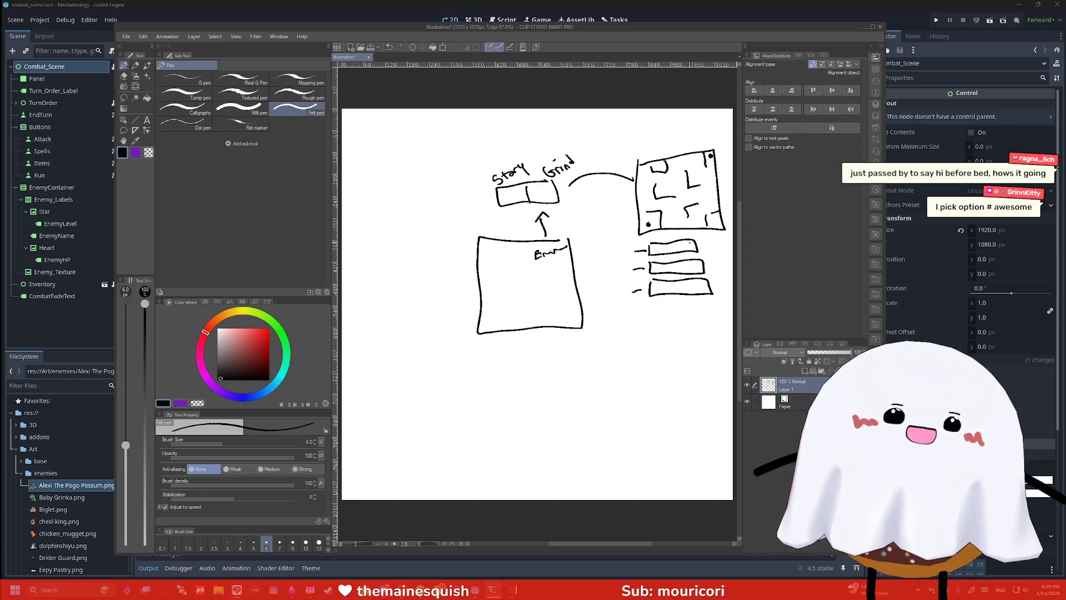
left_click_drag(658, 247, 659, 254)
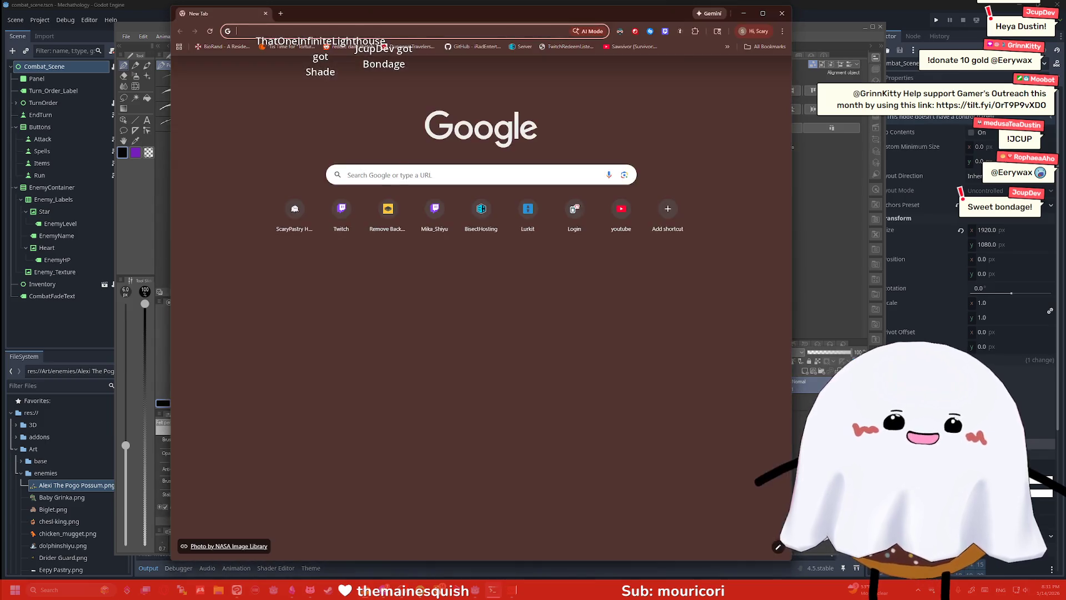
Open the Moobot custom commands list and turn off the Donate and Donation commands
type("moo")
key("Return")
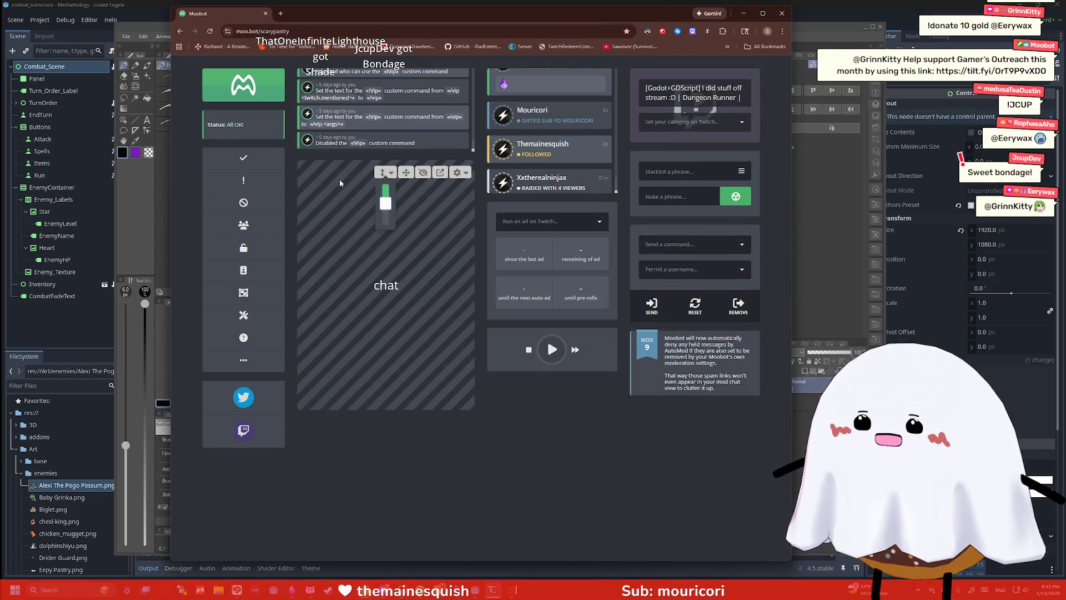
mouse_move(244, 179)
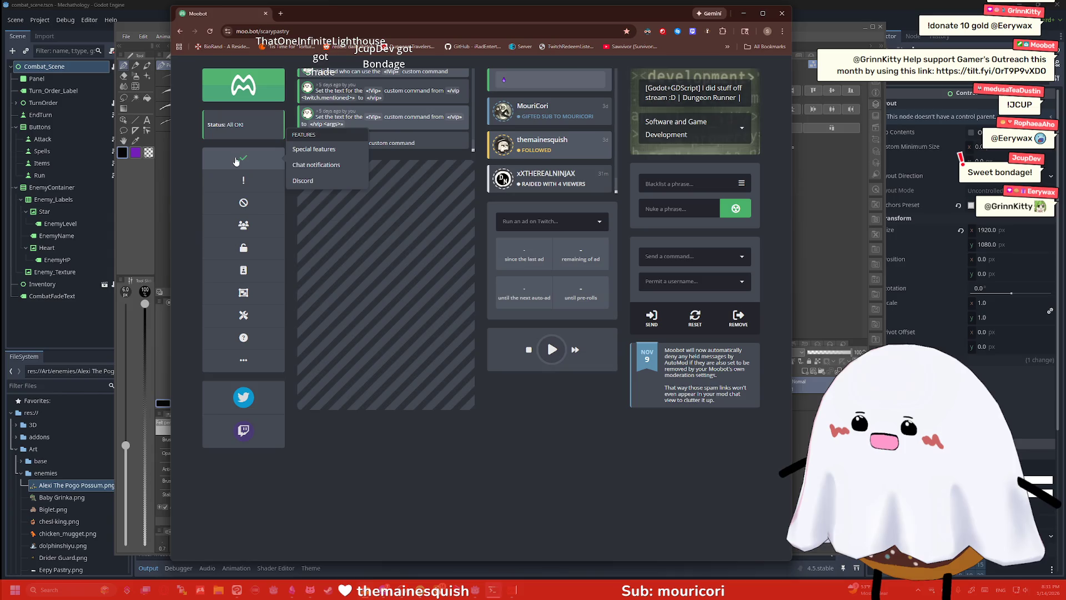
left_click(319, 156)
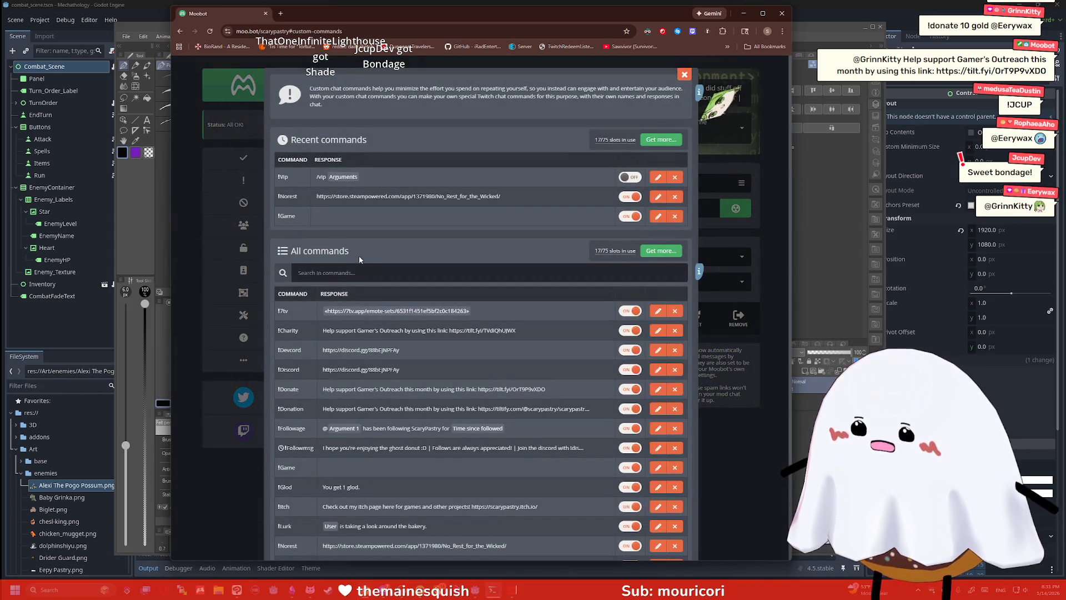
scroll(359, 255, "down", 2)
left_click(630, 306)
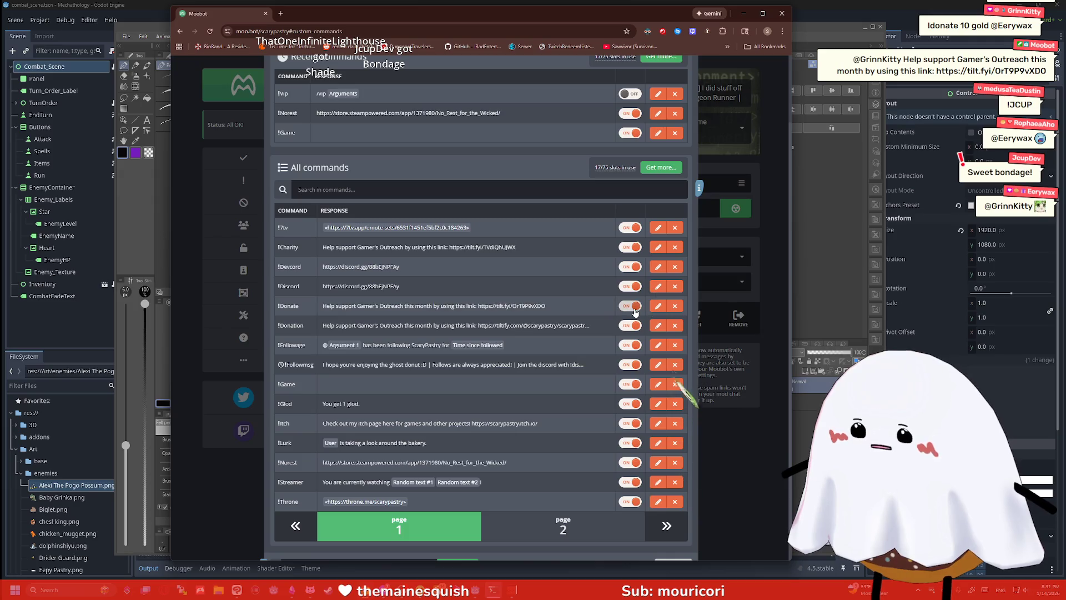
left_click(634, 327)
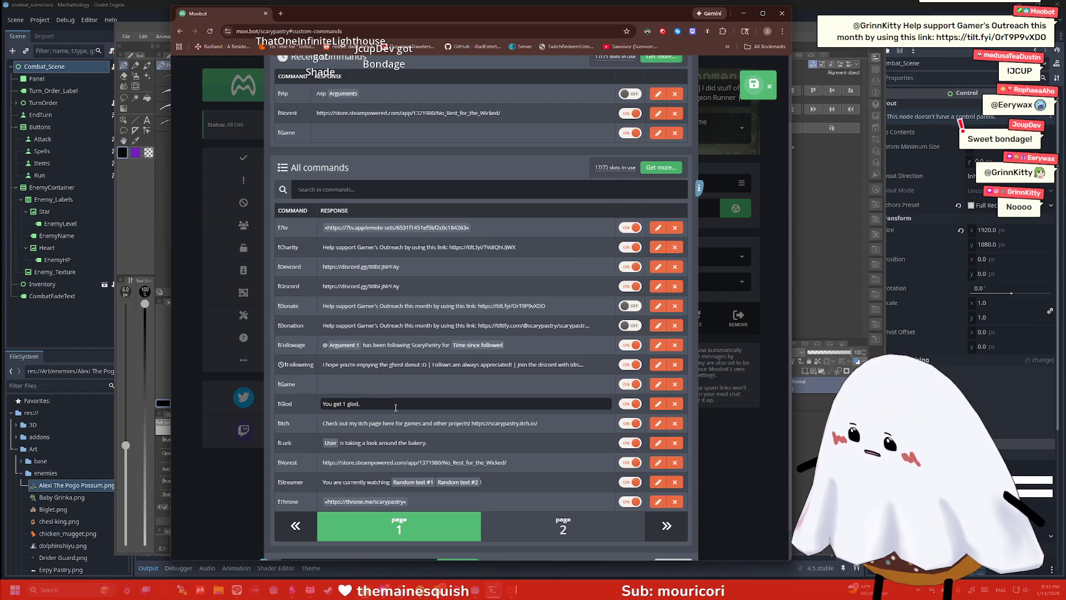
Change the Glod response to "You get 69 glod.", turn off Charity, and close the list
left_click(344, 404)
double_click(352, 408)
type("69")
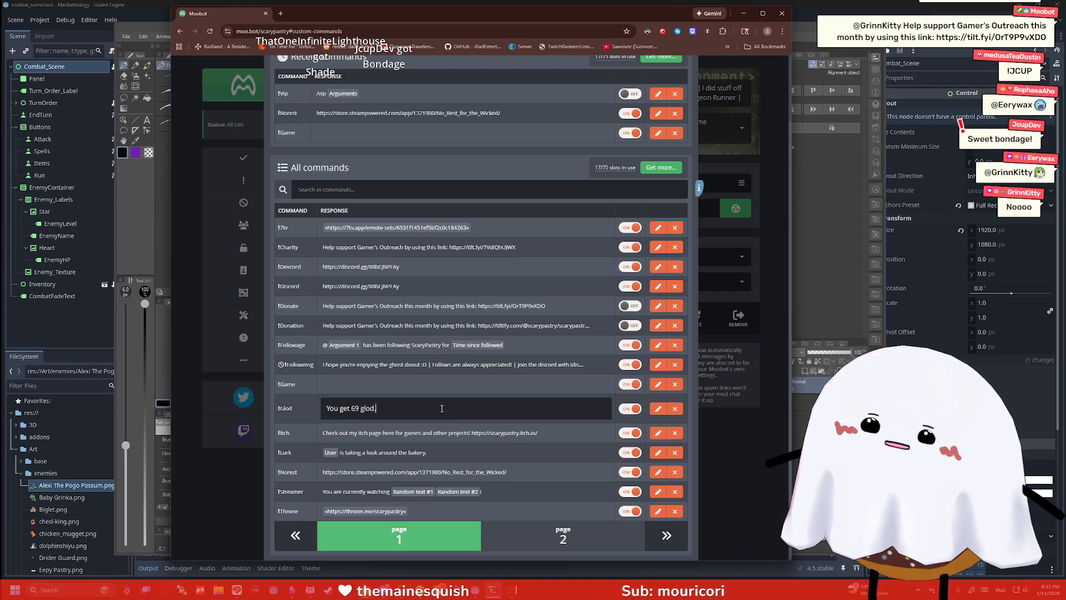
scroll(442, 408, "up", 2)
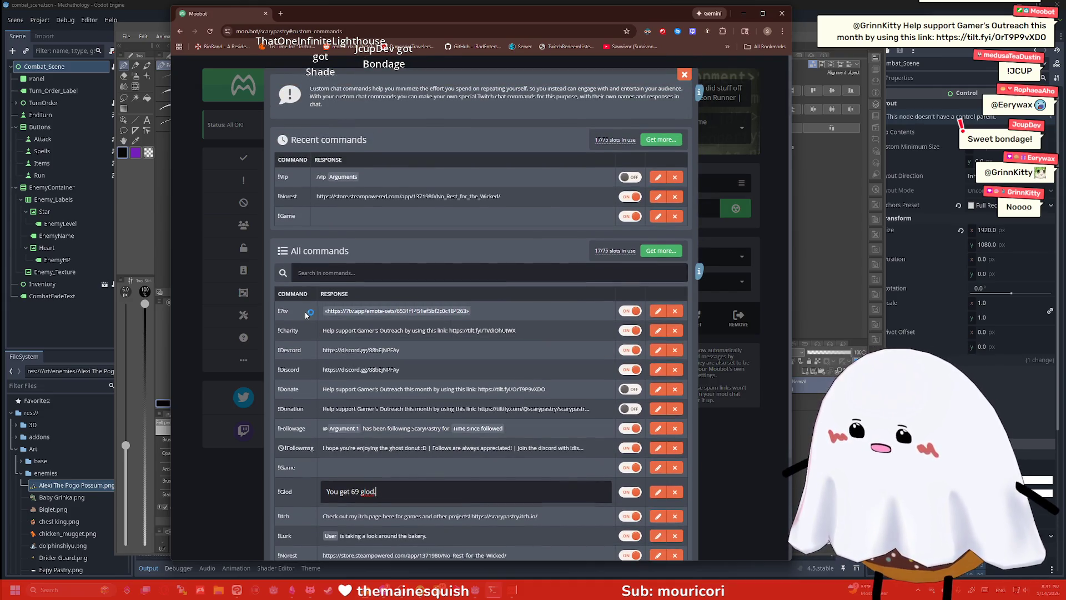
left_click(628, 331)
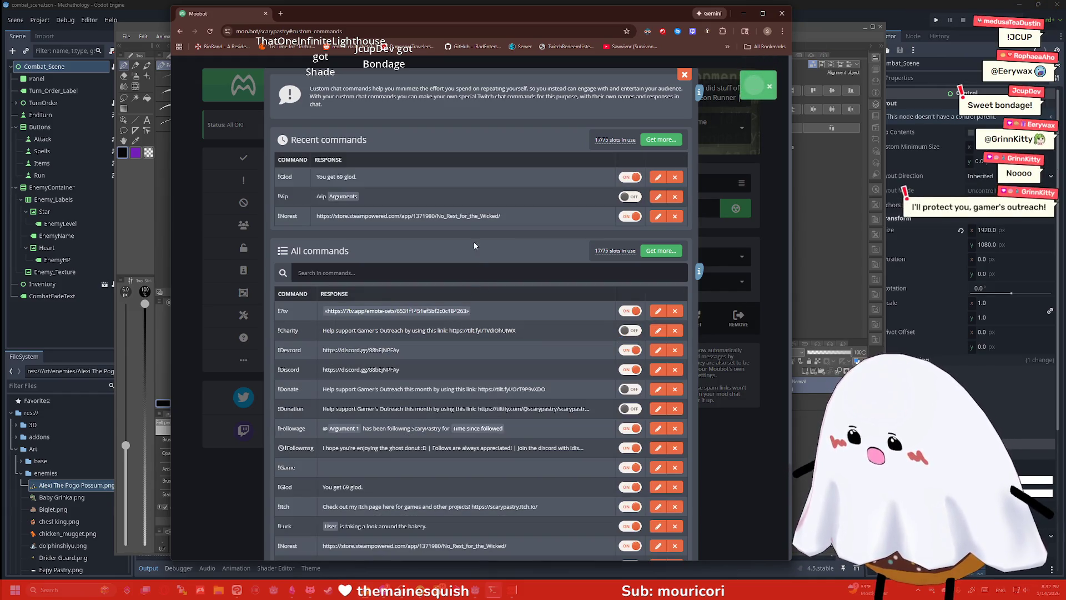
scroll(531, 285, "down", 2)
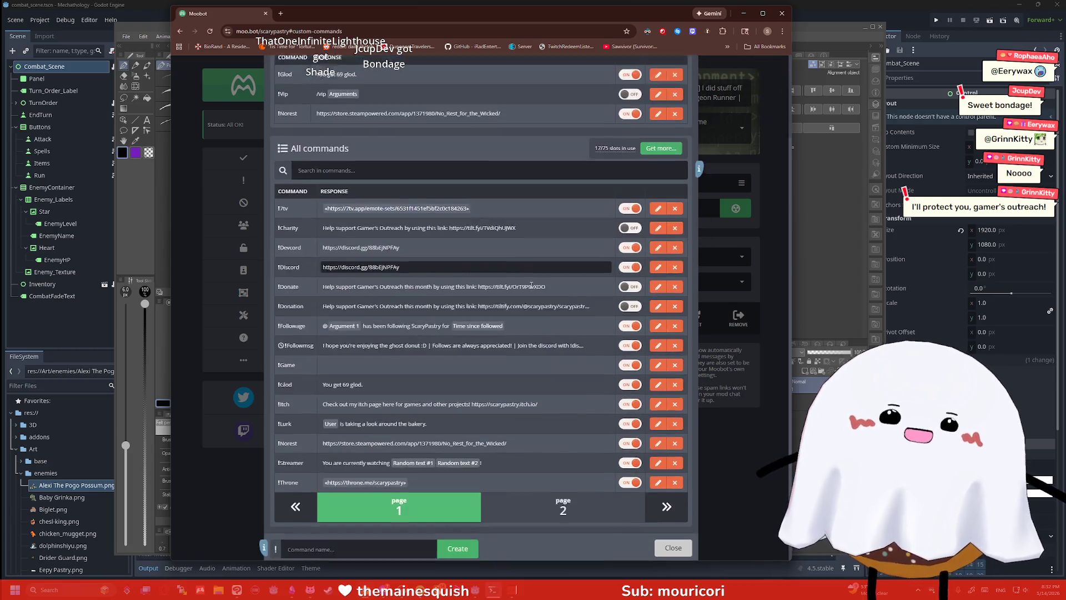
left_click(673, 531)
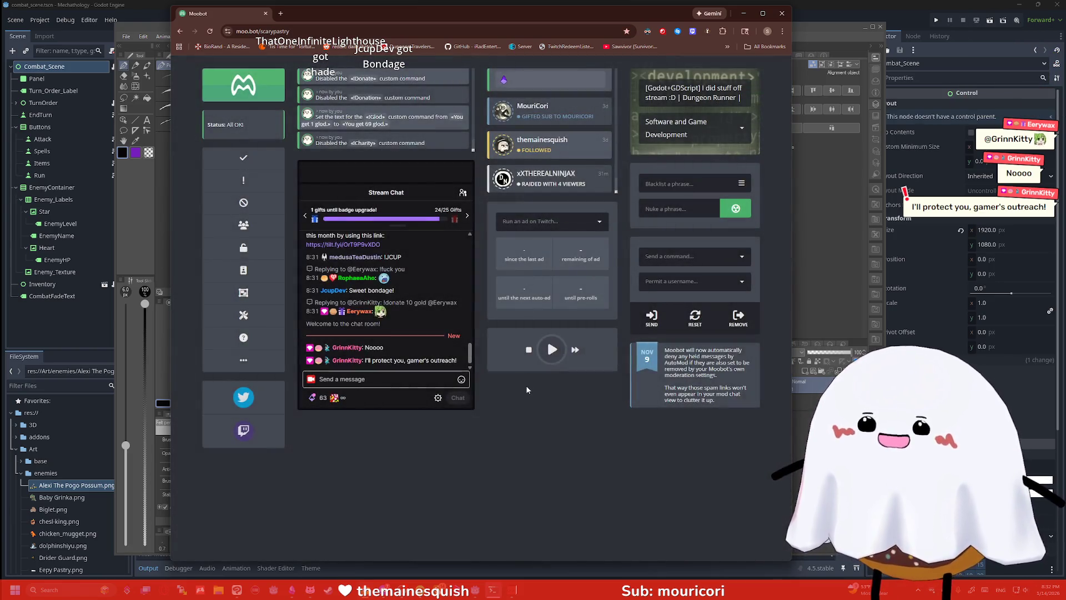
key("alt+Tab")
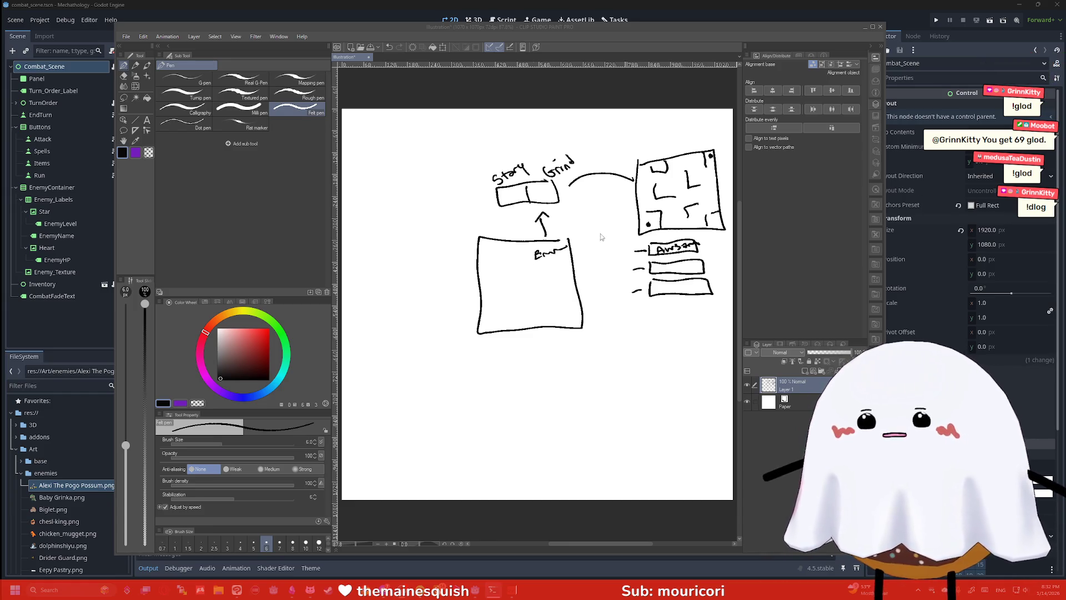
Zoom the Clip Studio Paint canvas slightly on the flow sketch
scroll(578, 300, "up", 1)
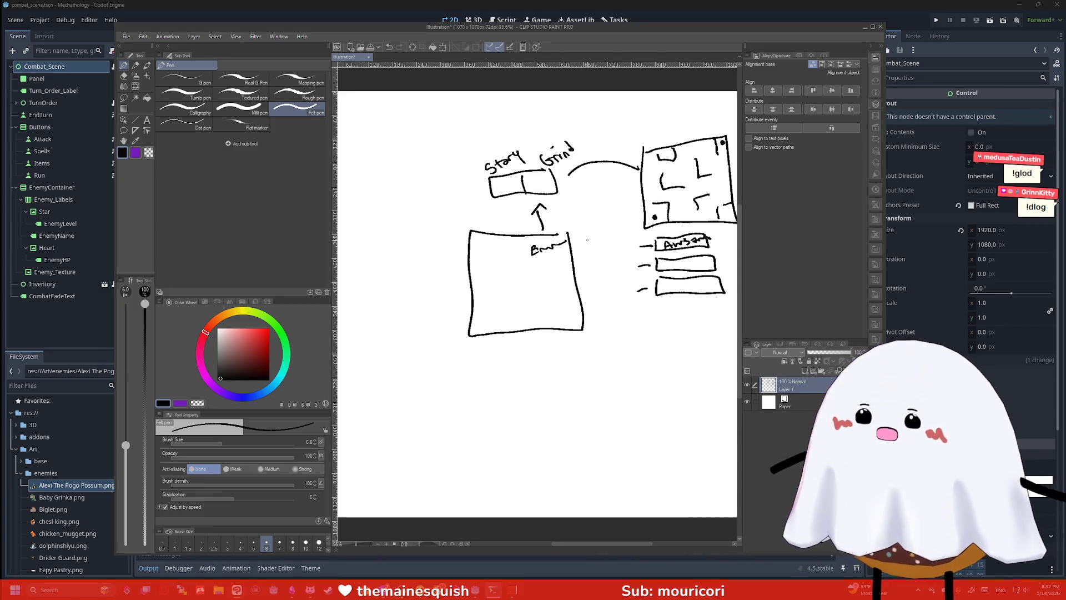
Draw a curve leading left from the Story box to a new screen box
mouse_move(485, 186)
left_mouse_down()
mouse_move(435, 173)
mouse_move(434, 228)
mouse_move(334, 238)
left_mouse_up()
left_click_drag(333, 143, 433, 145)
scroll(537, 302, "down", 3)
scroll(537, 303, "up", 2)
Add a small square inside the left box and a connector below it, then minimize Clip Studio Paint
mouse_move(432, 225)
left_mouse_down()
mouse_move(444, 220)
mouse_move(431, 228)
left_mouse_up()
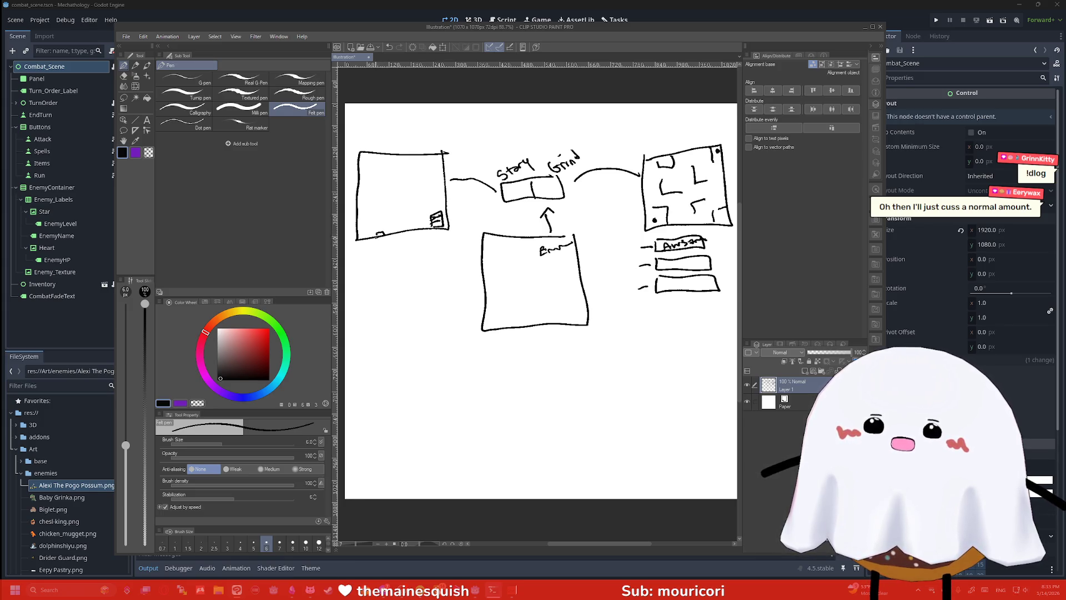
left_click_drag(390, 260, 383, 285)
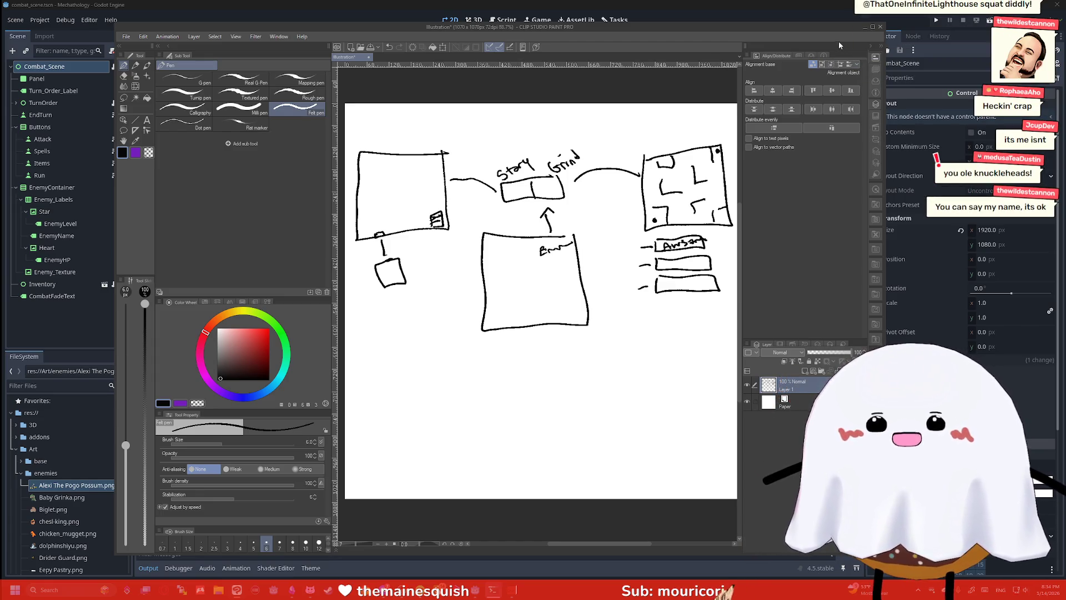
left_click(865, 27)
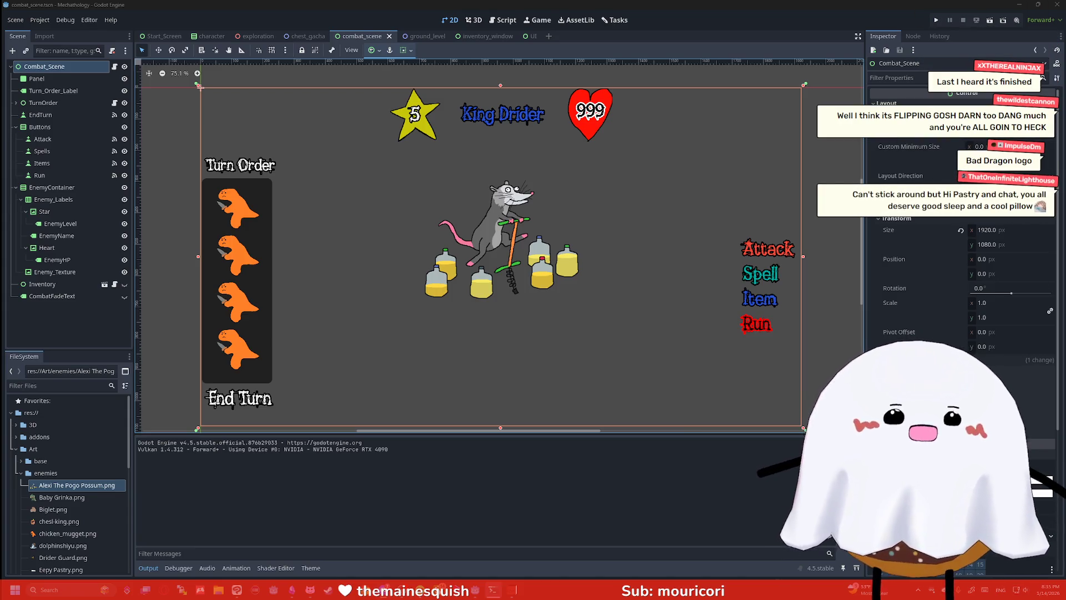
Move the 'bad dragon logo' image results window aside and minimize it to reveal Godot
key("alt+Tab")
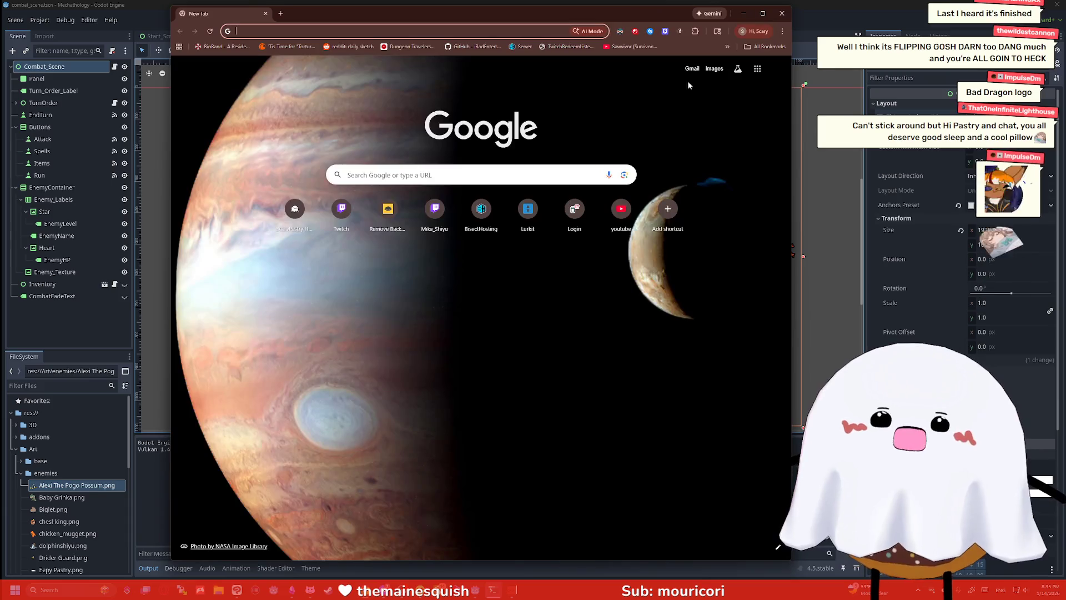
key("alt+Tab")
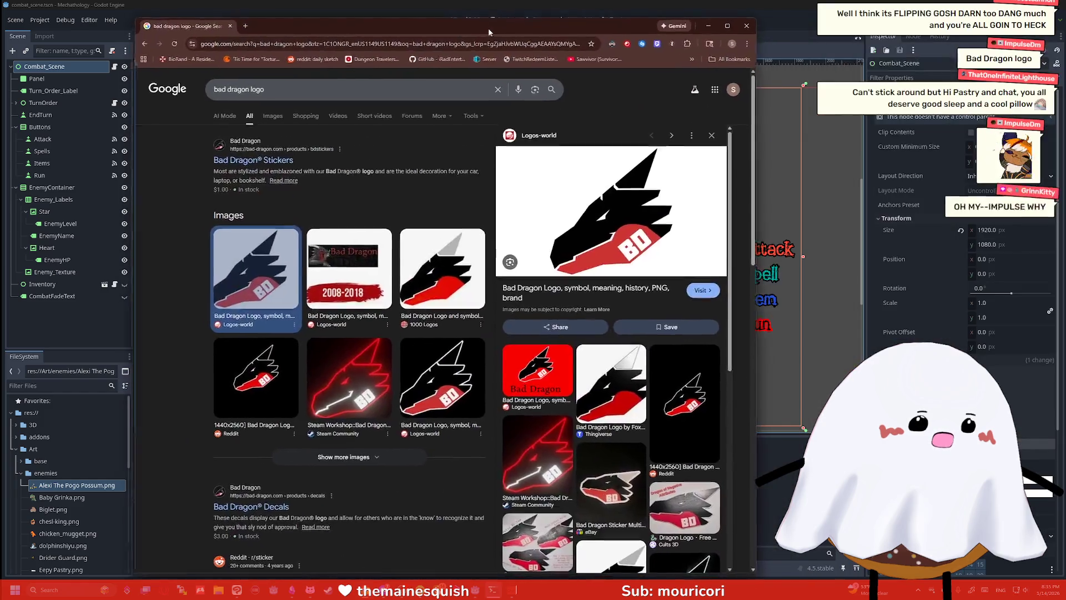
left_click_drag(488, 28, 505, 21)
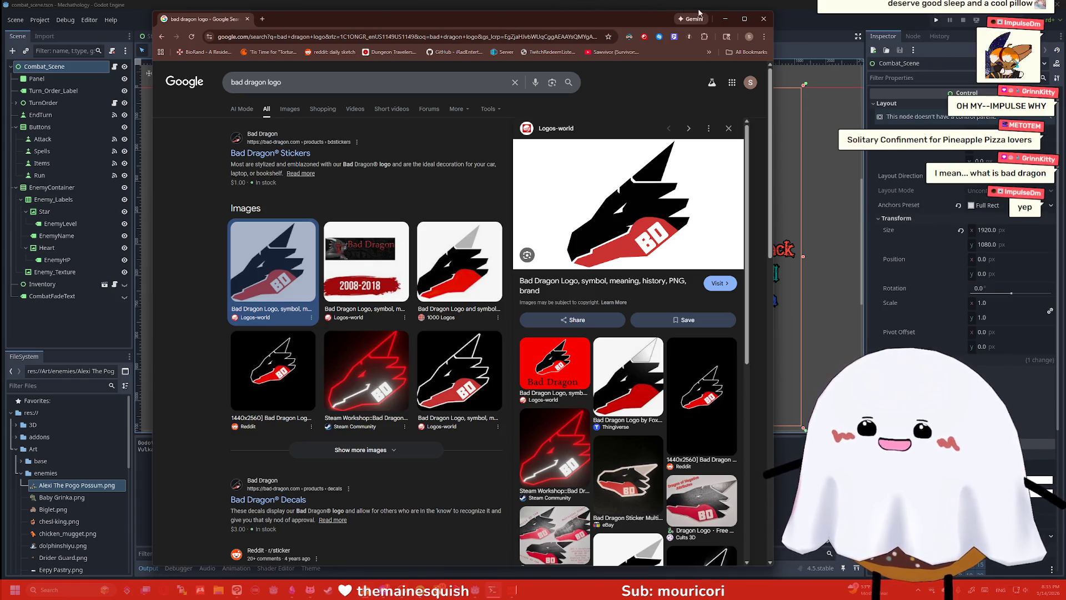
left_click(725, 21)
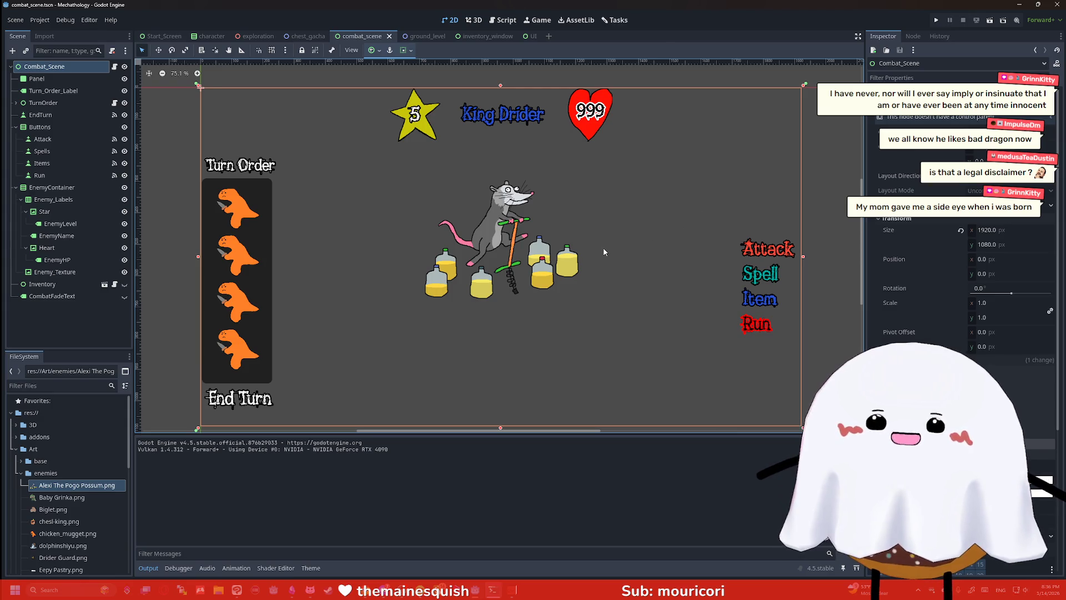
key("alt+Tab")
left_click(664, 372)
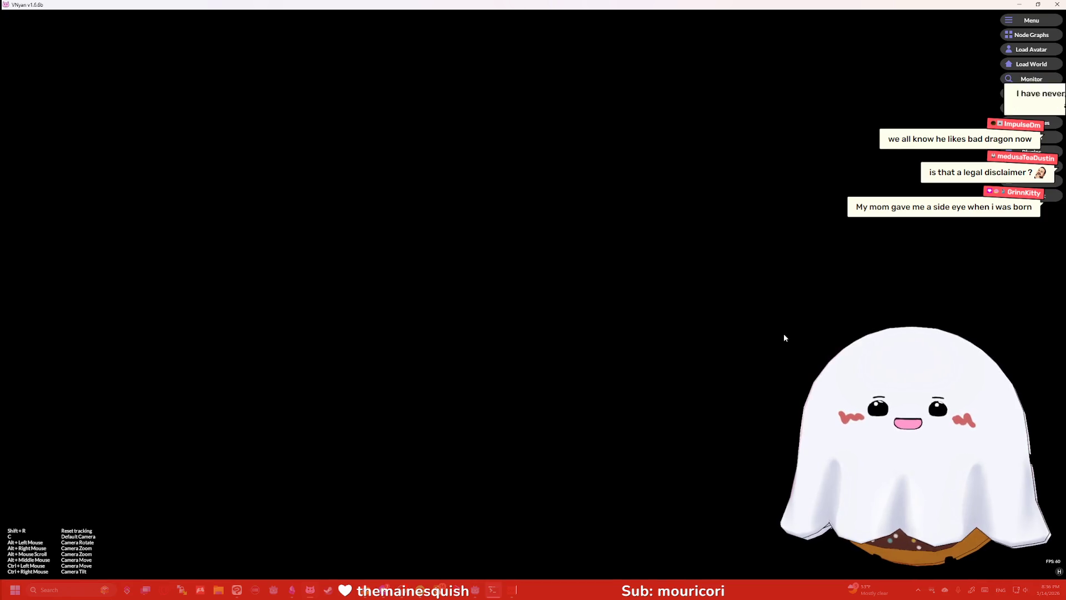
key("alt+Tab")
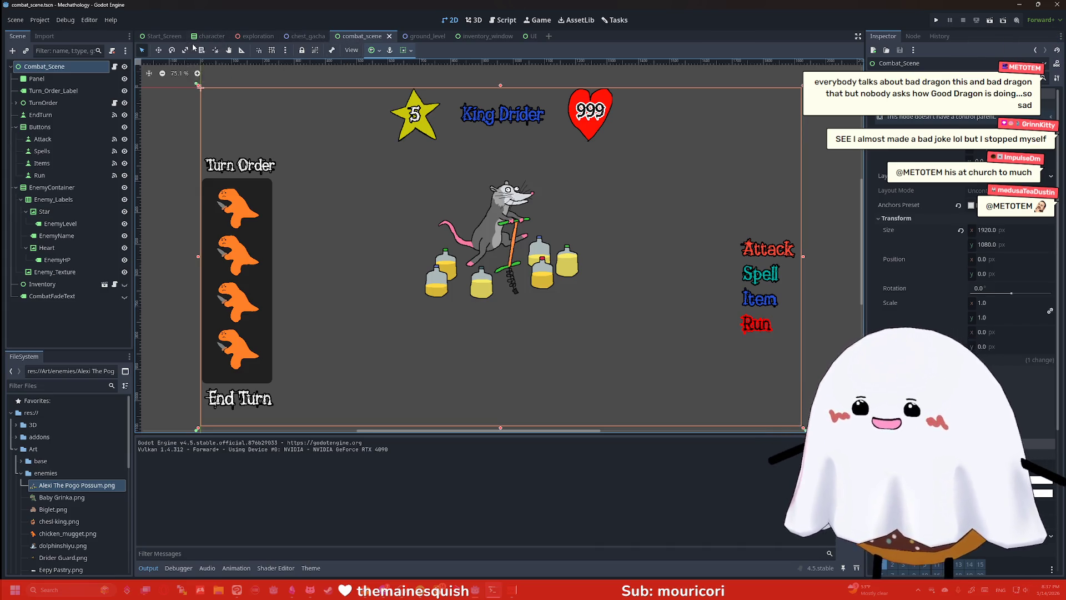
Open start_screen.gd from the Start_Screen scene's root node
left_click(170, 37)
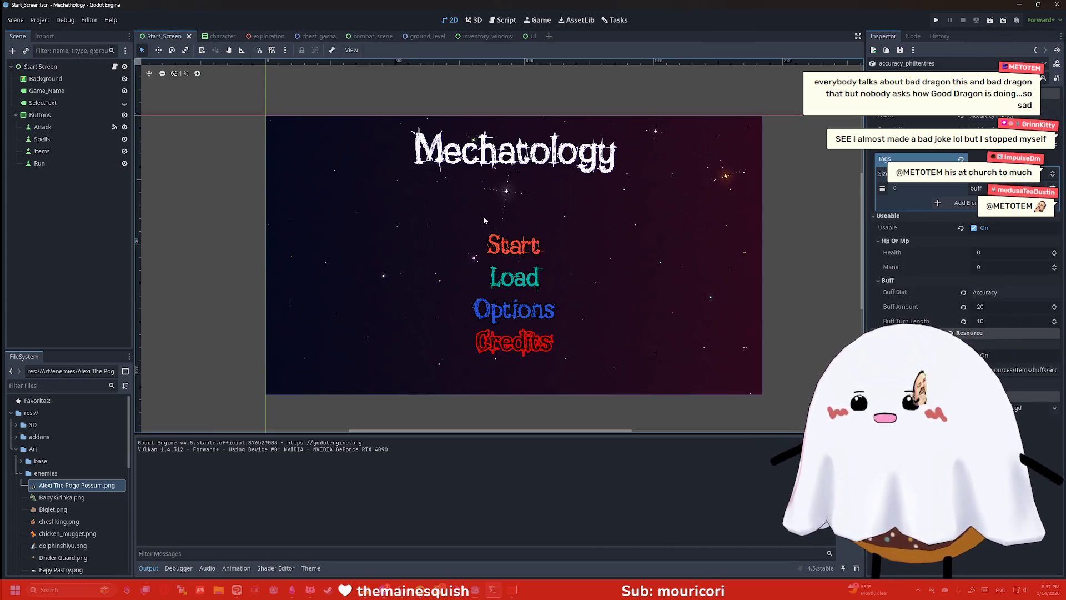
left_click(78, 68)
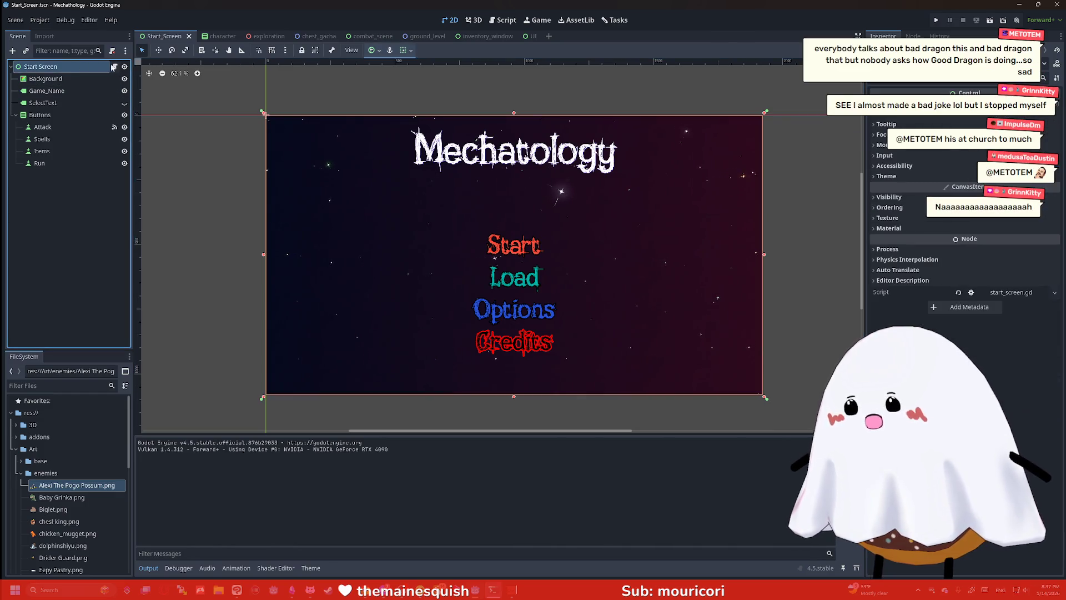
left_click(114, 67)
Change line 37's scene path to res://scenes/ground_level.tscn and save
scroll(416, 207, "down", 2)
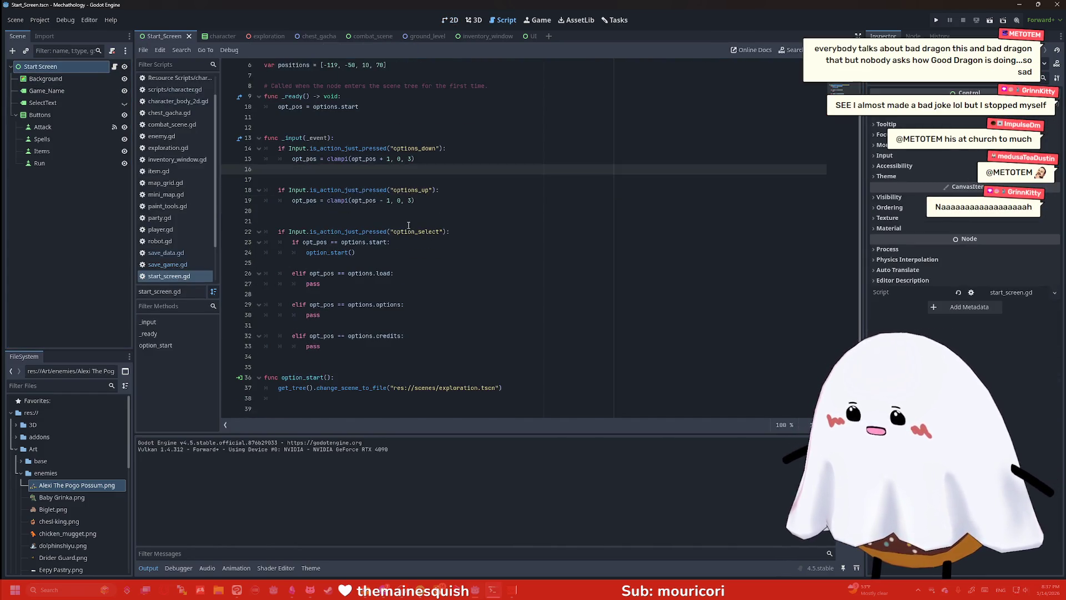
left_click(495, 387)
left_click_drag(496, 388, 394, 388)
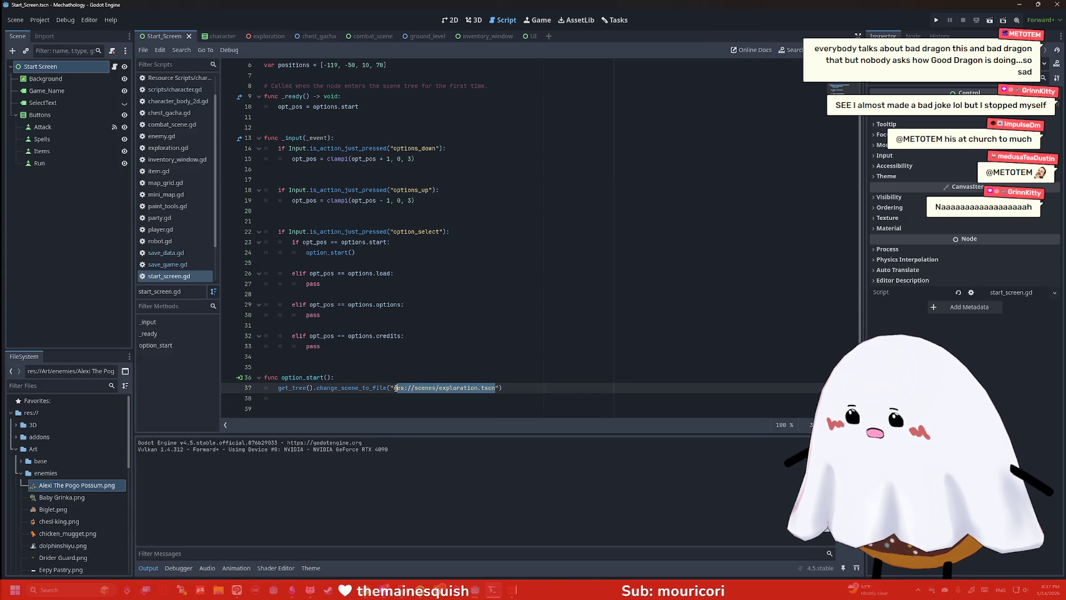
type("grou")
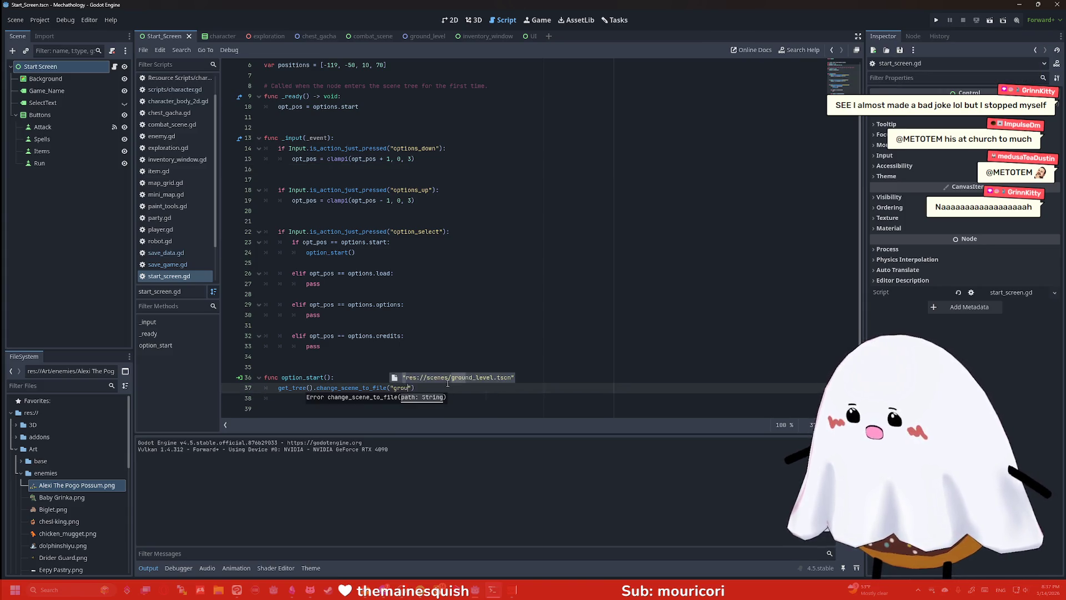
key("Return")
key("ctrl+s")
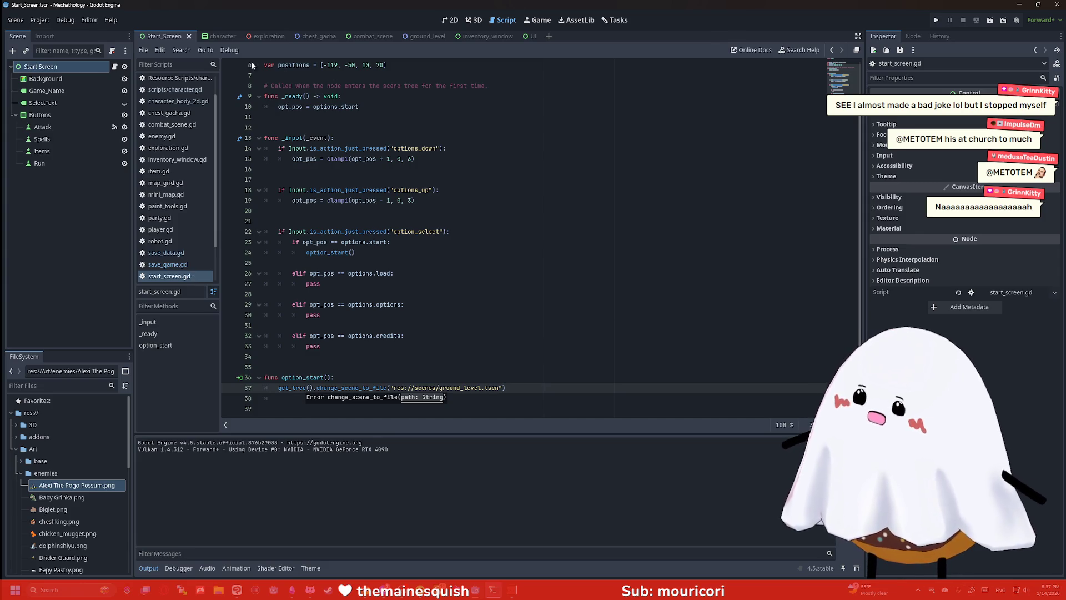
In ground_level, select the Tower's Button1 node and open its base.gd script
left_click(405, 35)
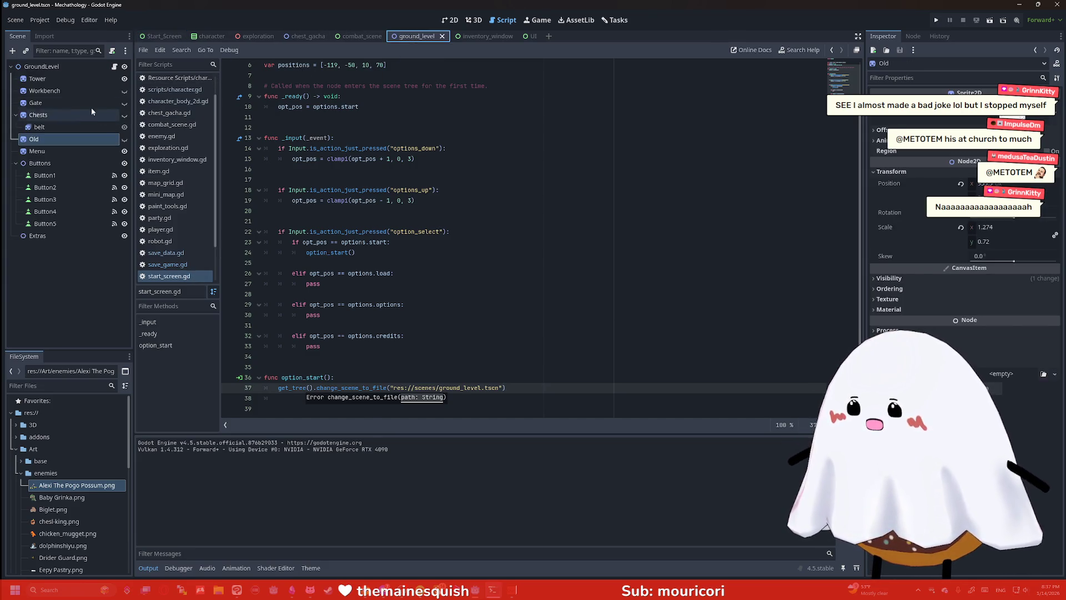
left_click(66, 77)
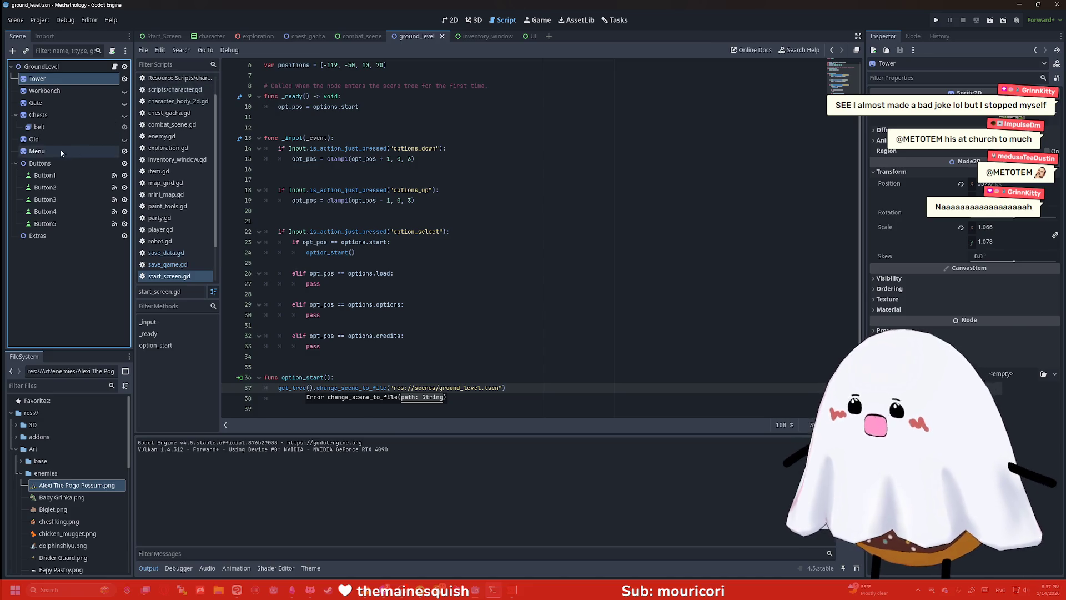
left_click(57, 174)
scroll(424, 214, "up", 2)
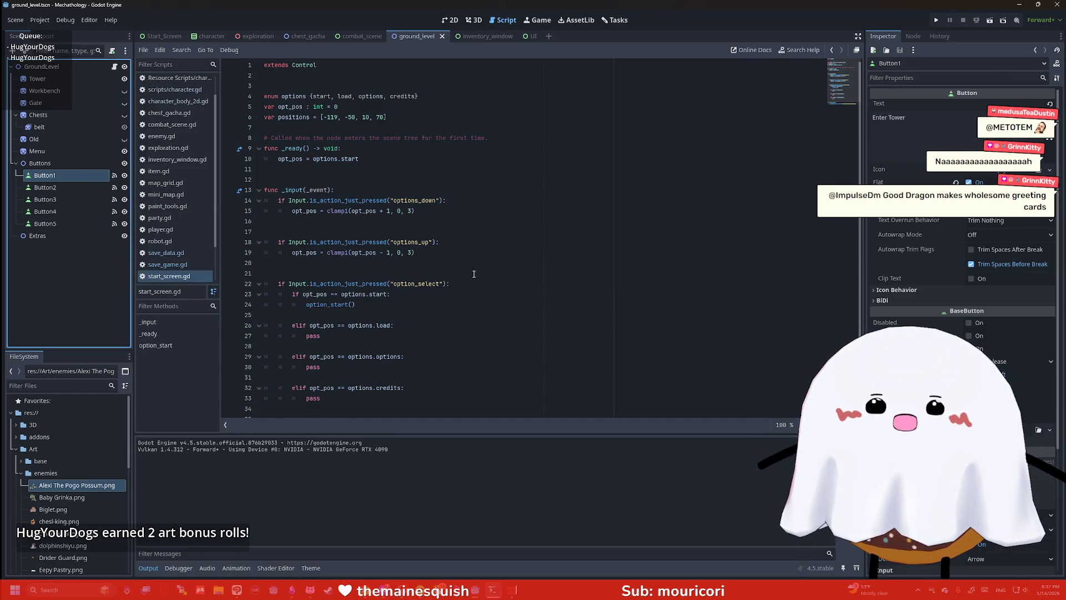
scroll(357, 266, "down", 2)
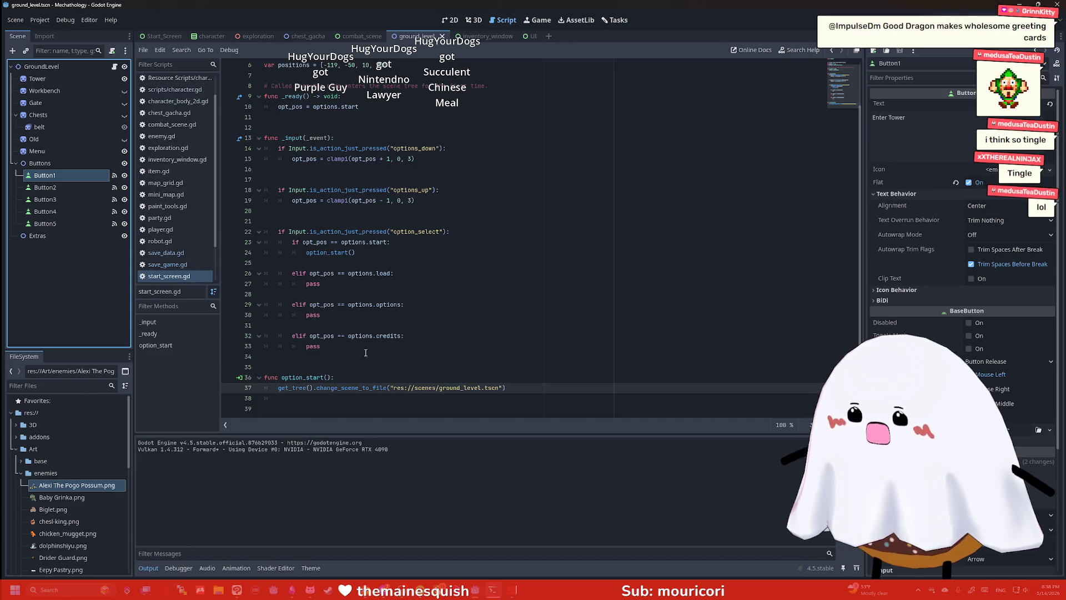
scroll(389, 289, "up", 2)
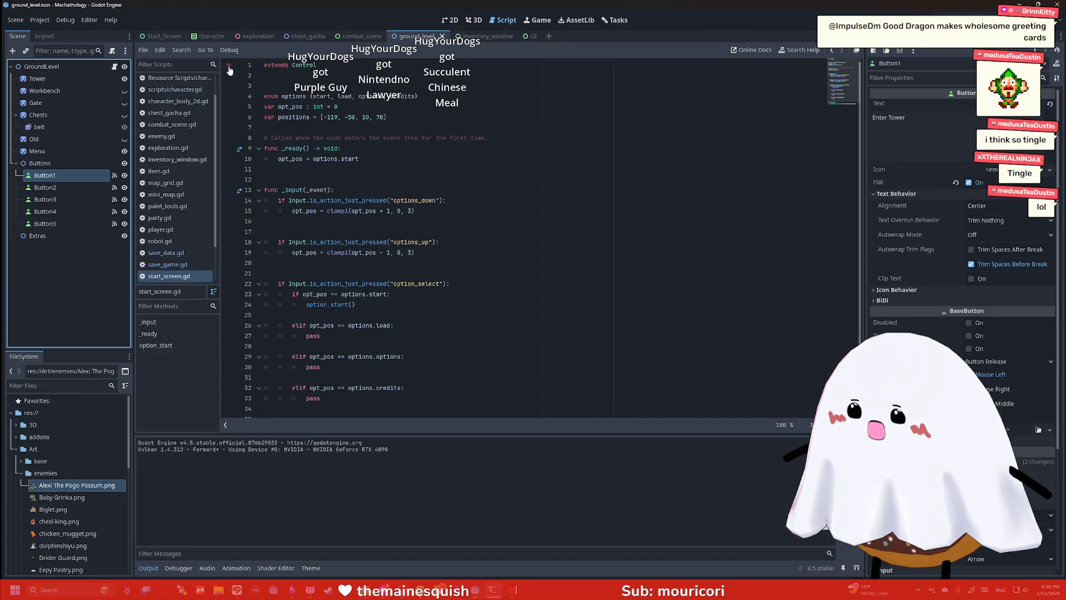
left_click(115, 66)
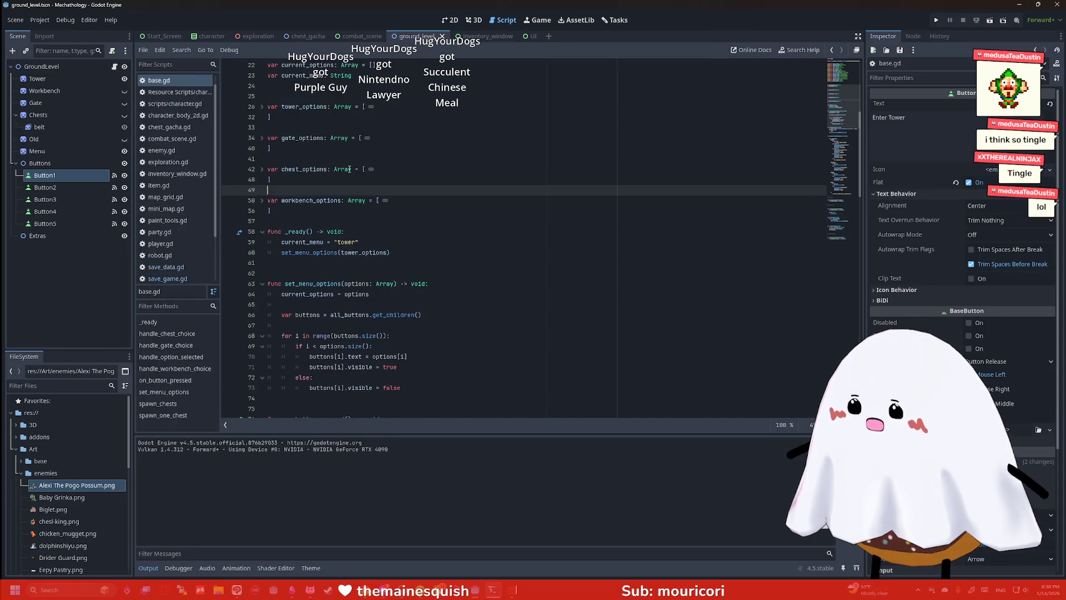
scroll(350, 169, "down", 20)
scroll(353, 168, "down", 1)
scroll(345, 159, "down", 2)
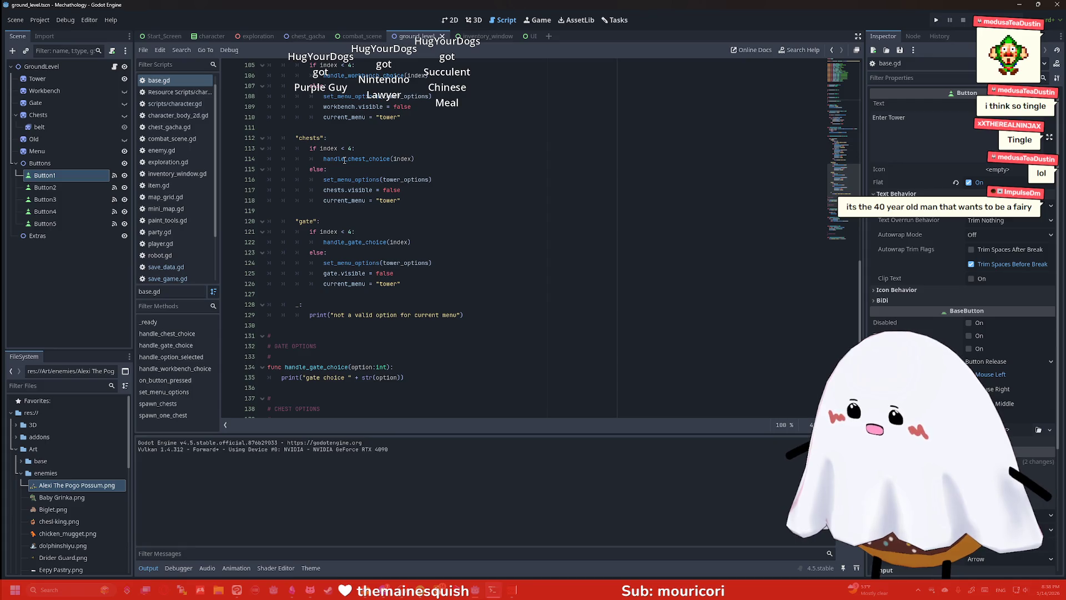
scroll(348, 173, "up", 7)
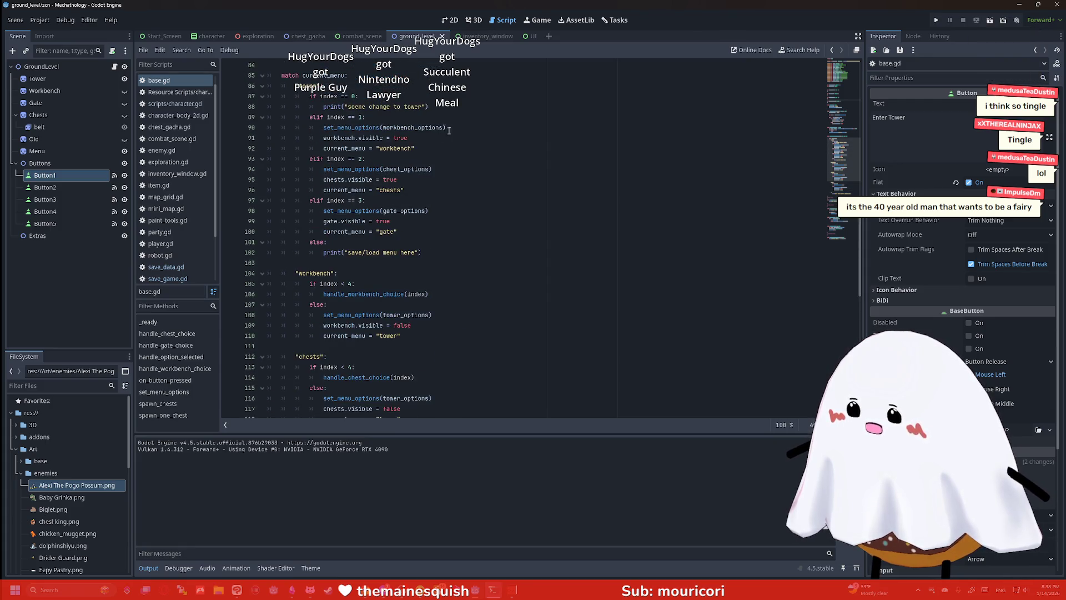
scroll(451, 131, "up", 1)
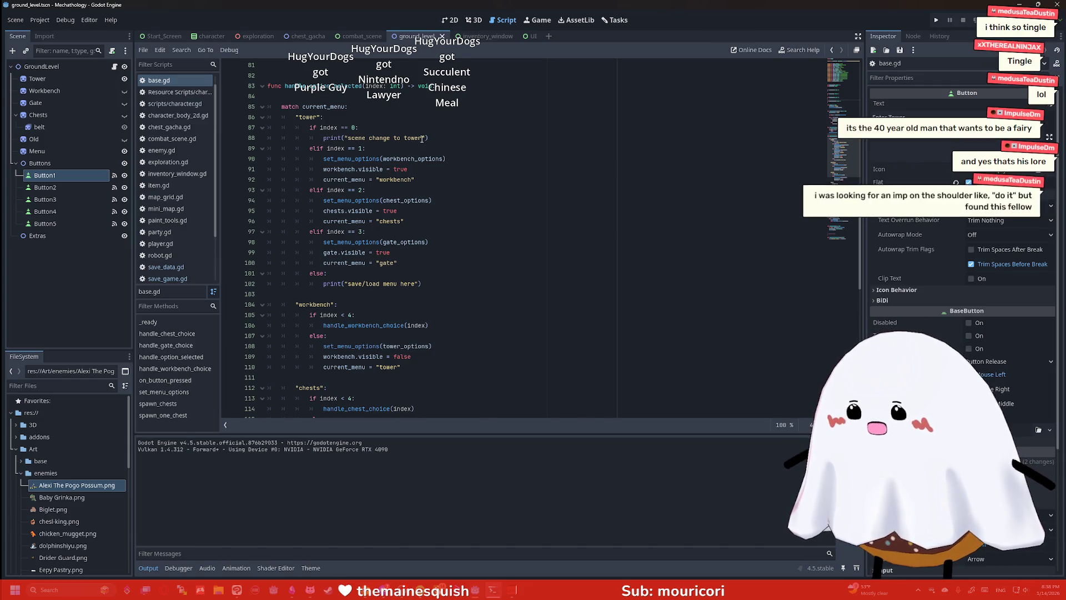
left_click_drag(348, 137, 423, 138)
key("End")
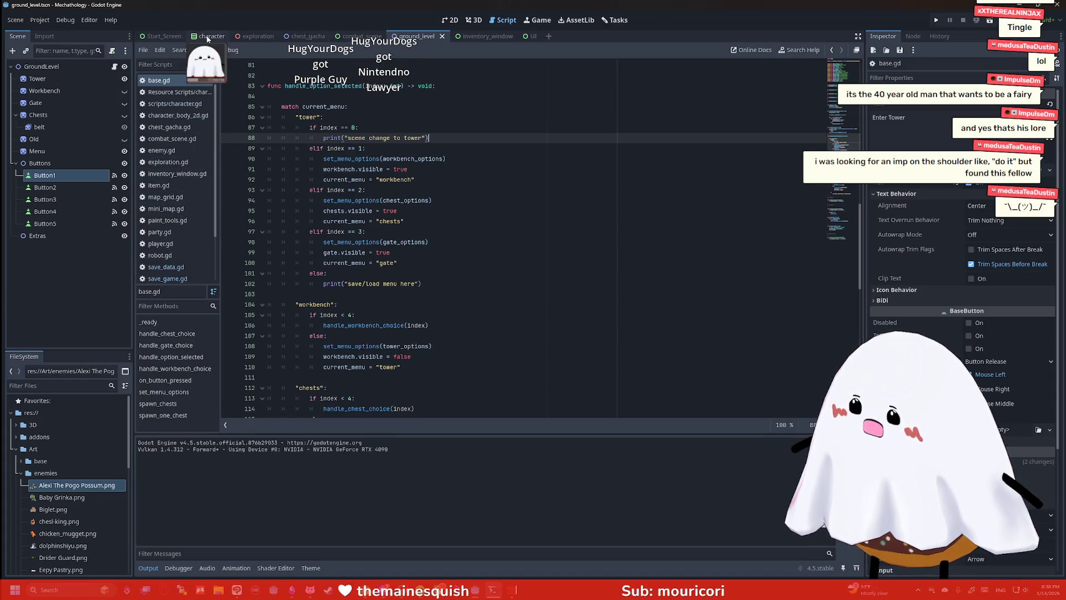
Copy start_screen.gd's change_scene_to_file call on line 37, then return to the ground_level scene
left_click(163, 36)
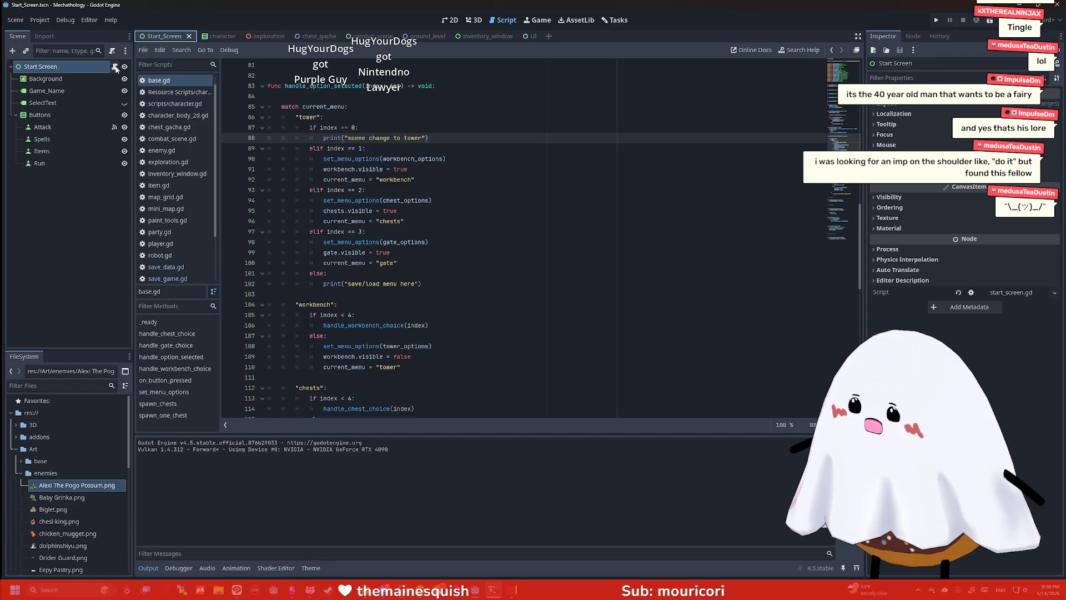
left_click(115, 67)
left_click_drag(529, 388, 278, 391)
key("ctrl+c")
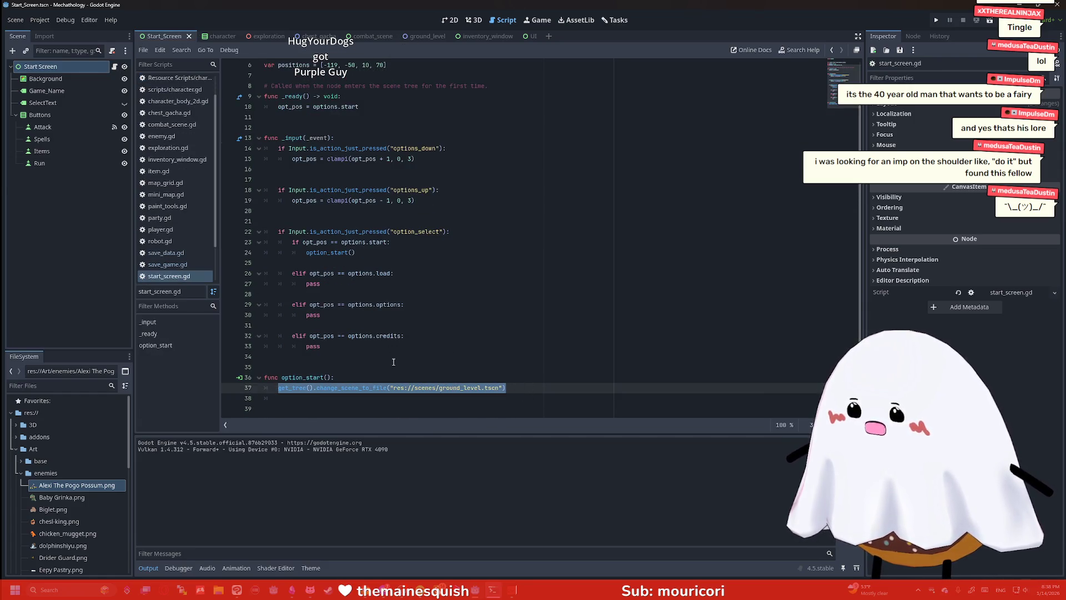
left_click(393, 361)
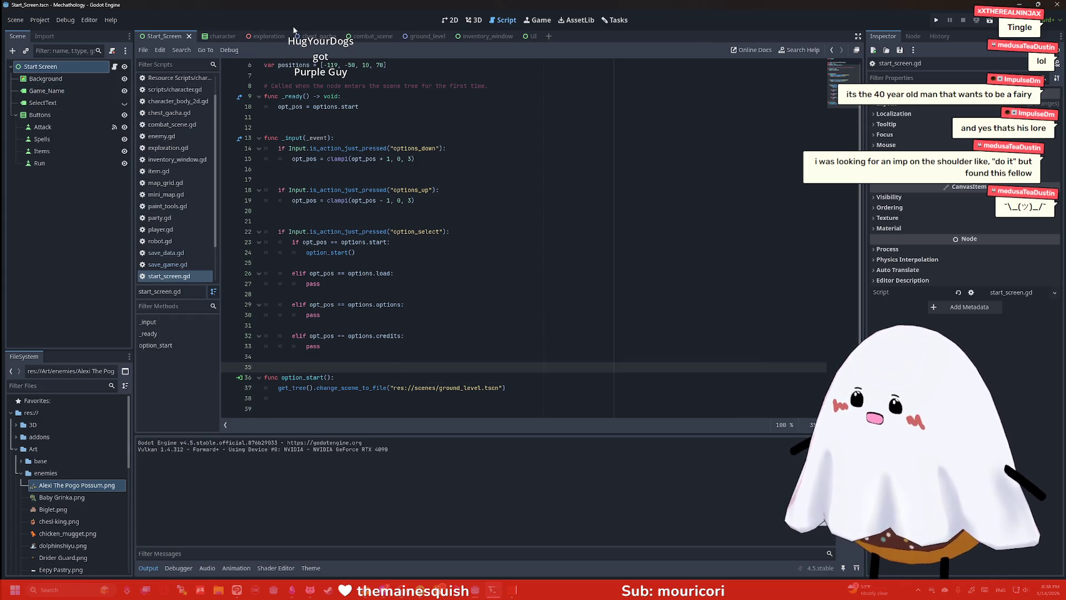
left_click(417, 36)
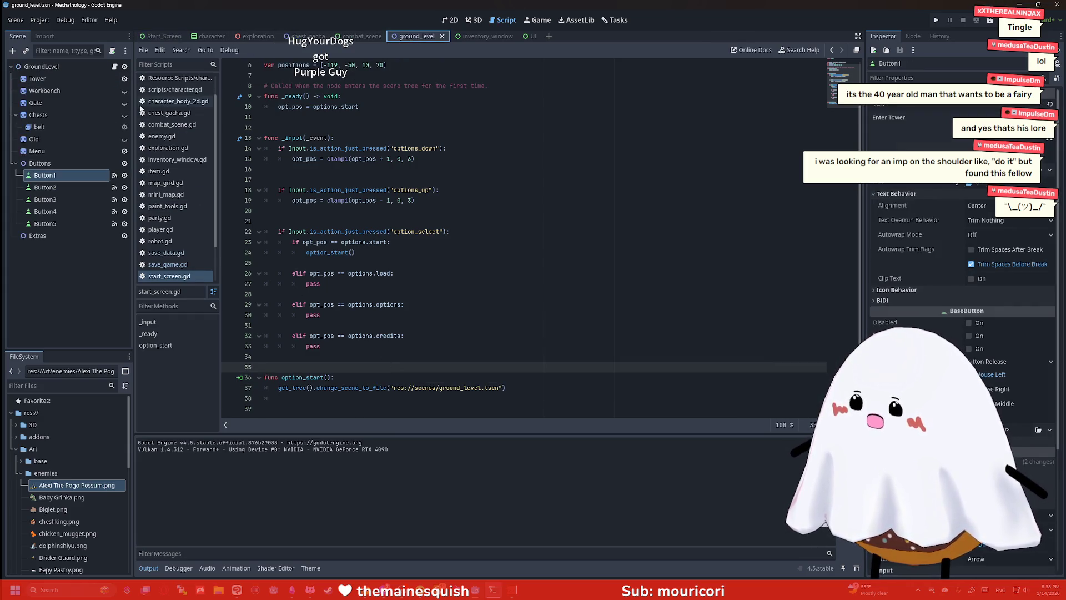
Replace base.gd line 88's placeholder print with change_scene_to_file to res://scenes/exploration.tscn
left_click(114, 67)
left_click_drag(427, 138, 322, 137)
key("ctrl+v")
left_click_drag(543, 138, 439, 139)
type("r")
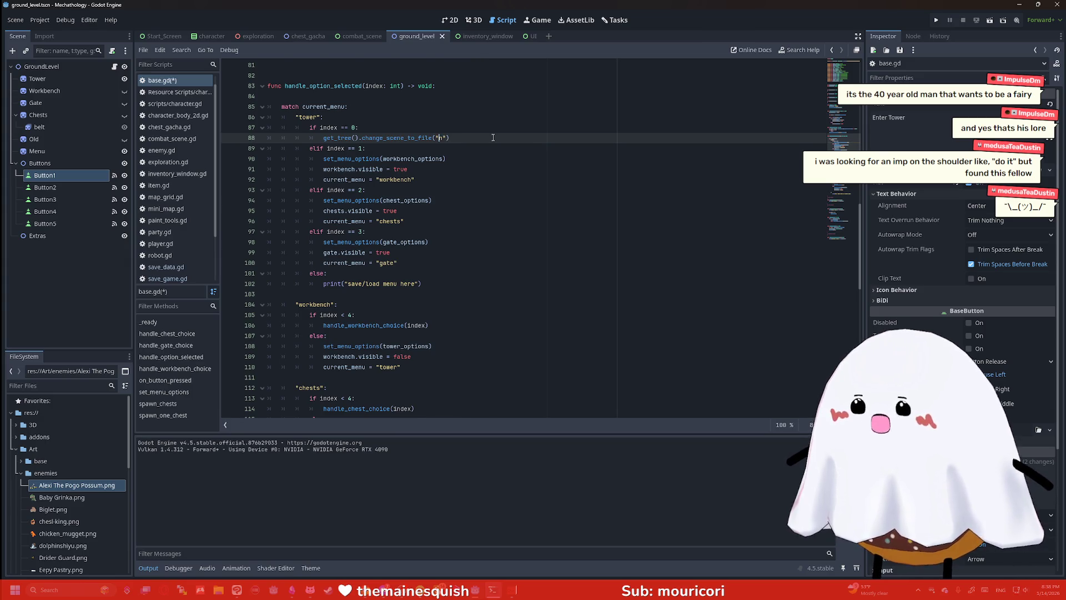
key("BackSpace")
type("res://scenes/exploration.tscn")
key("Return")
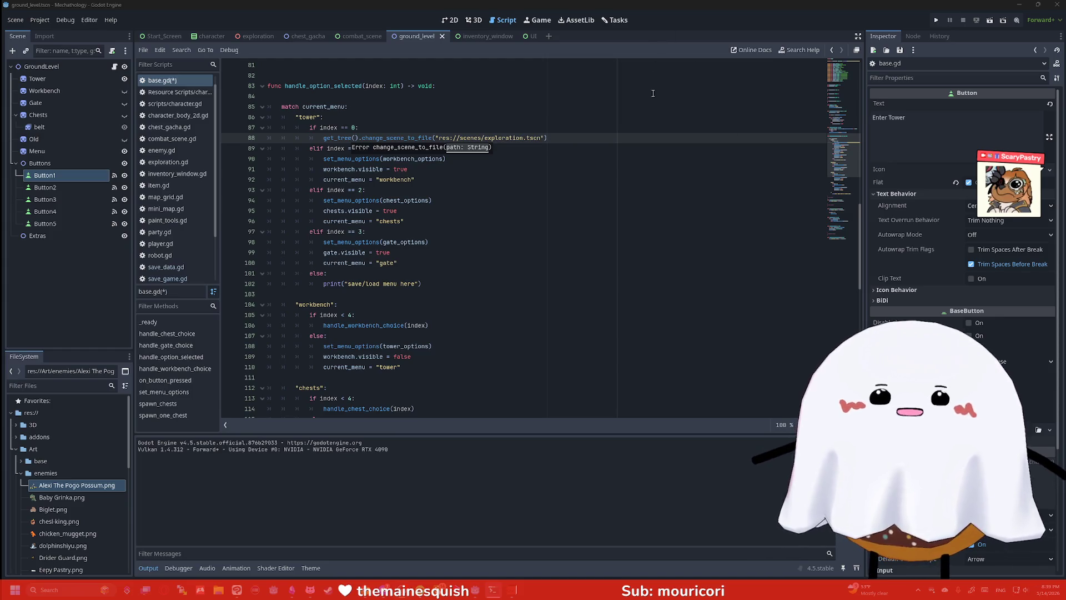
Save base.gd and open the exploration scene
scroll(639, 97, "down", 1)
left_click(495, 138)
key("ctrl+s")
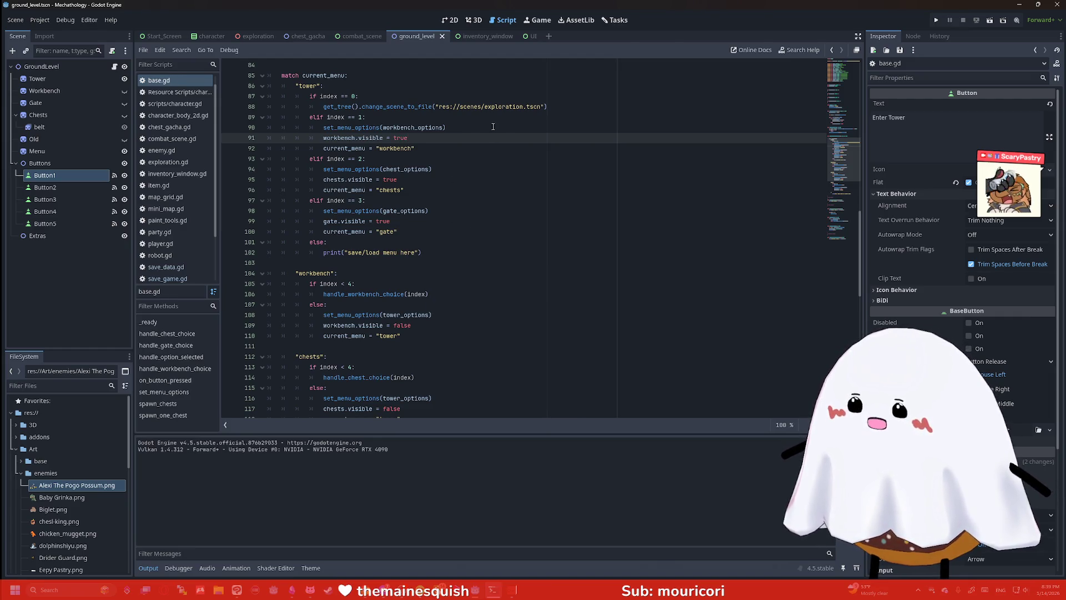
left_click(255, 36)
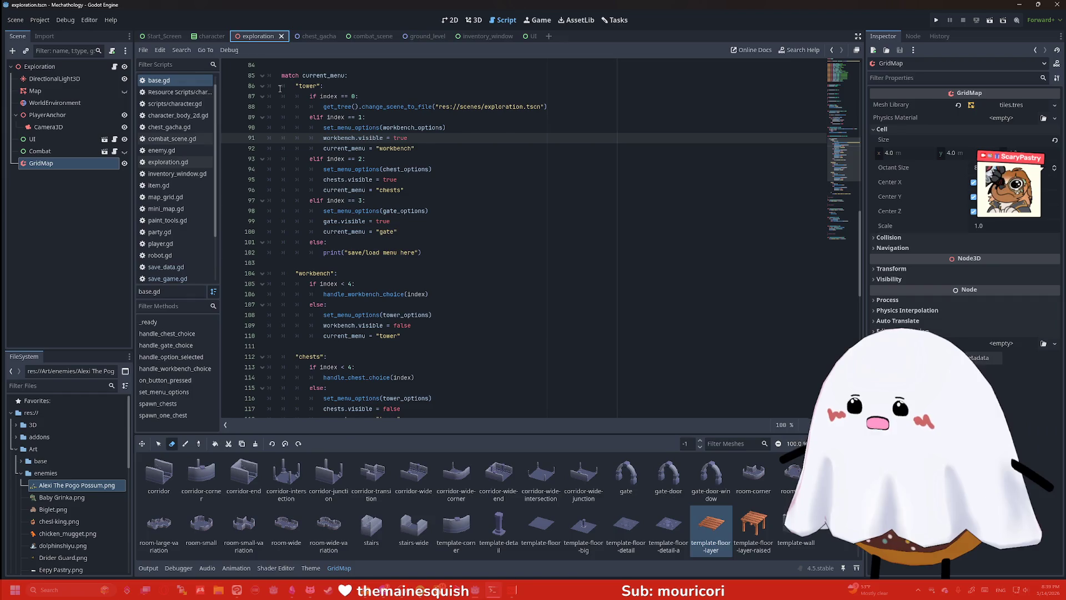
left_click(473, 20)
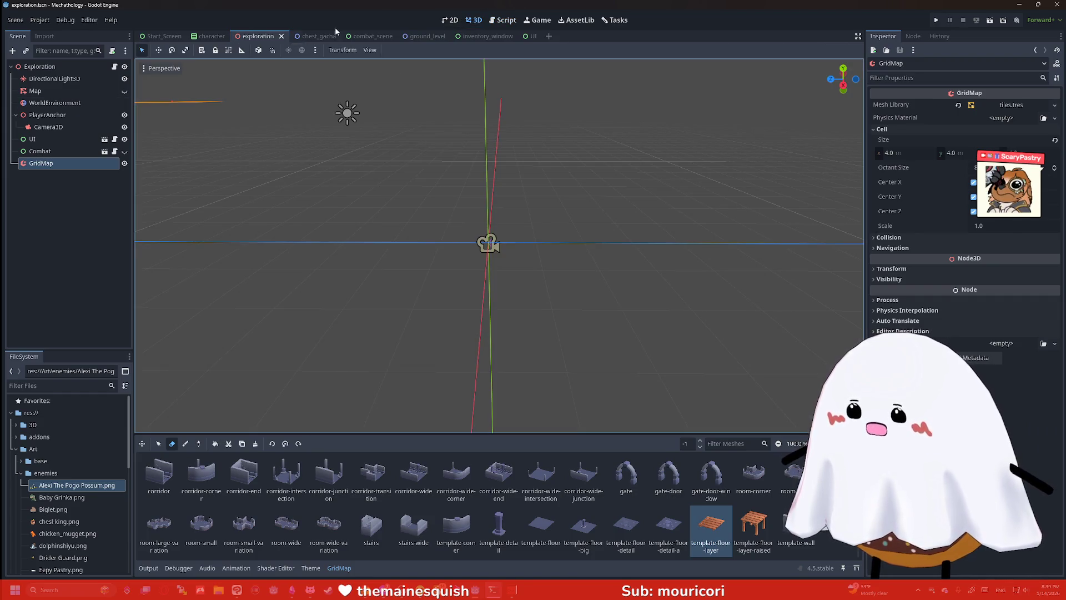
left_click(99, 140)
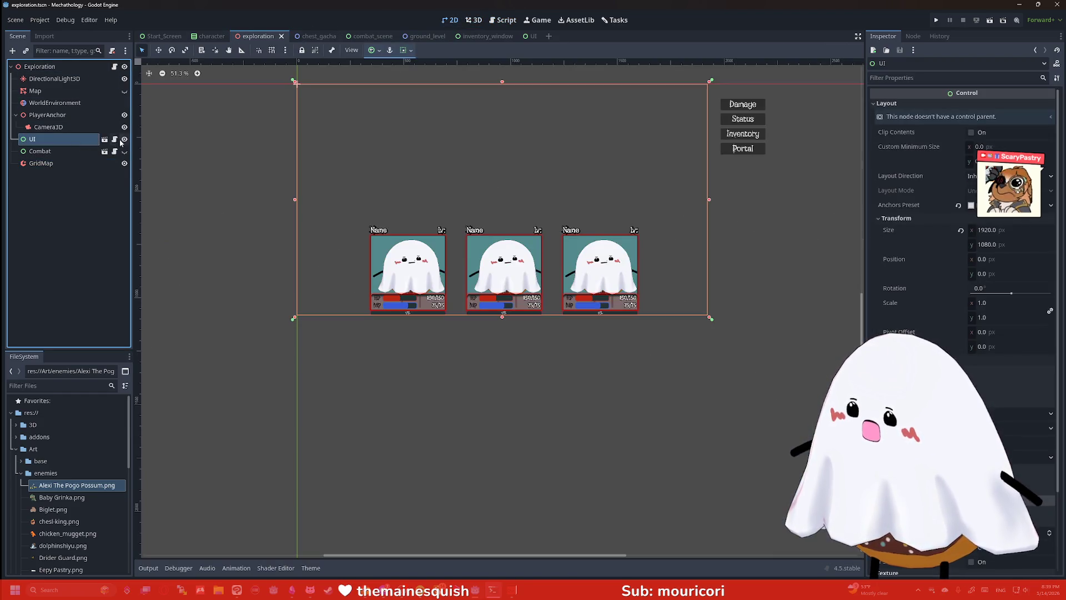
scroll(339, 209, "up", 6)
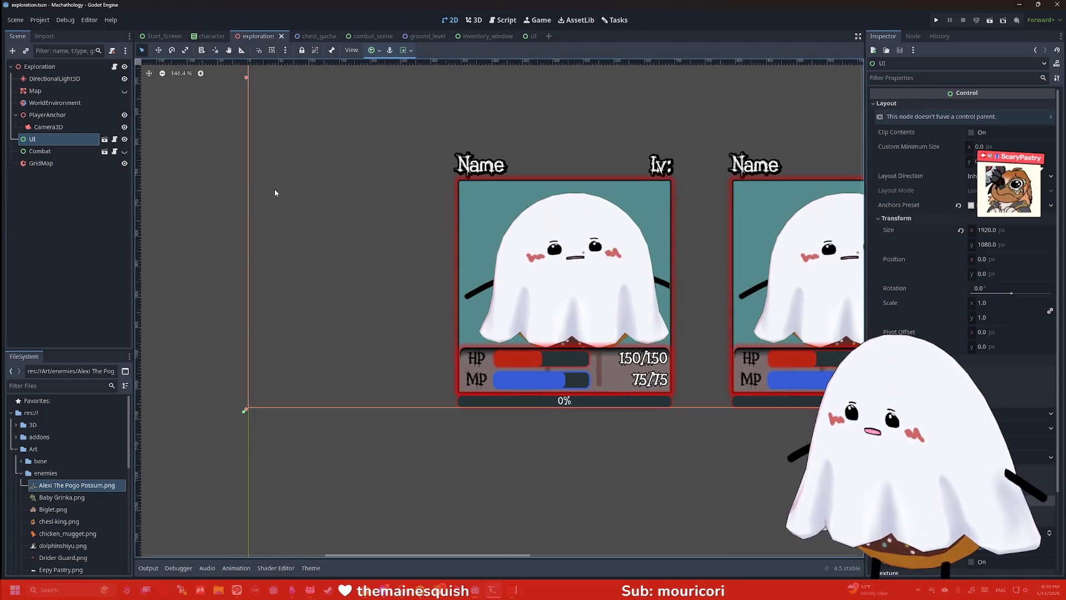
scroll(412, 181, "down", 3)
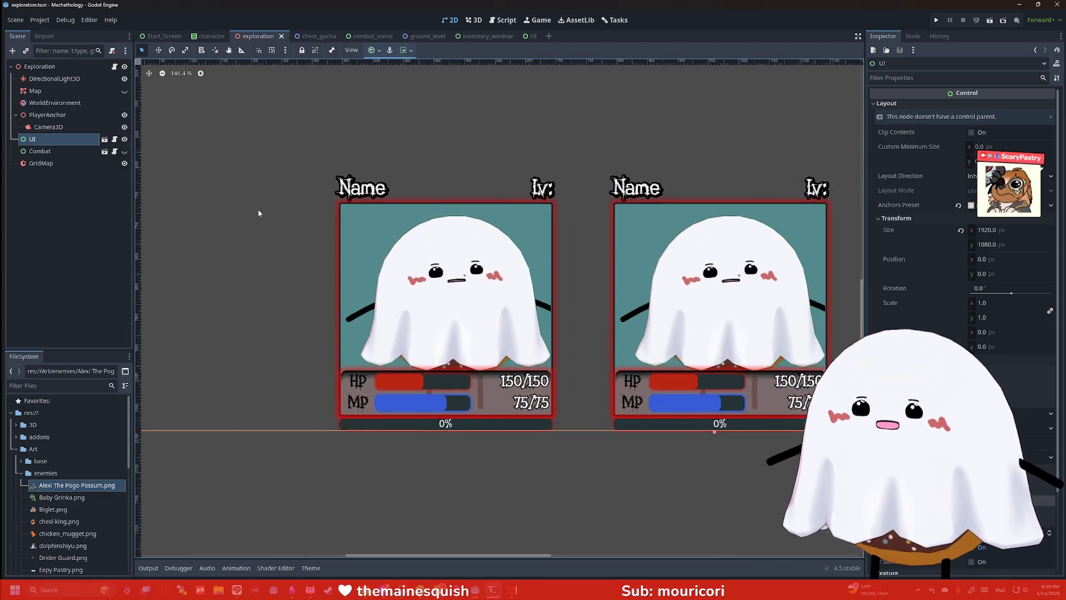
scroll(413, 180, "down", 2)
scroll(522, 198, "up", 3)
scroll(632, 265, "right", 3)
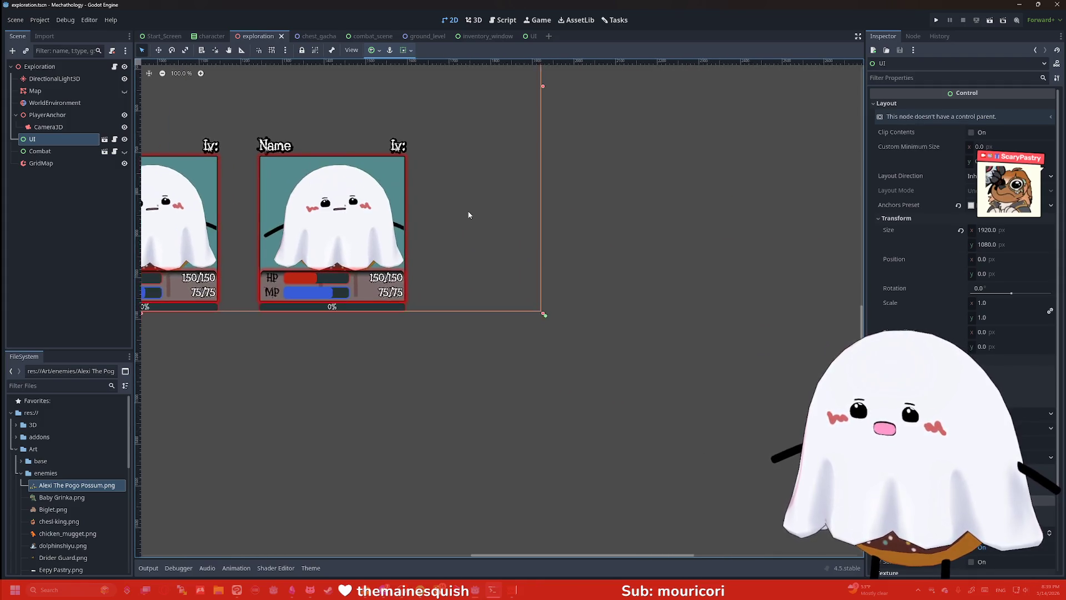
scroll(555, 222, "up", 1)
scroll(405, 193, "down", 5)
left_click(64, 65)
left_click(49, 140)
Open the UI scene and add a Button node under the UI root
left_click(104, 139)
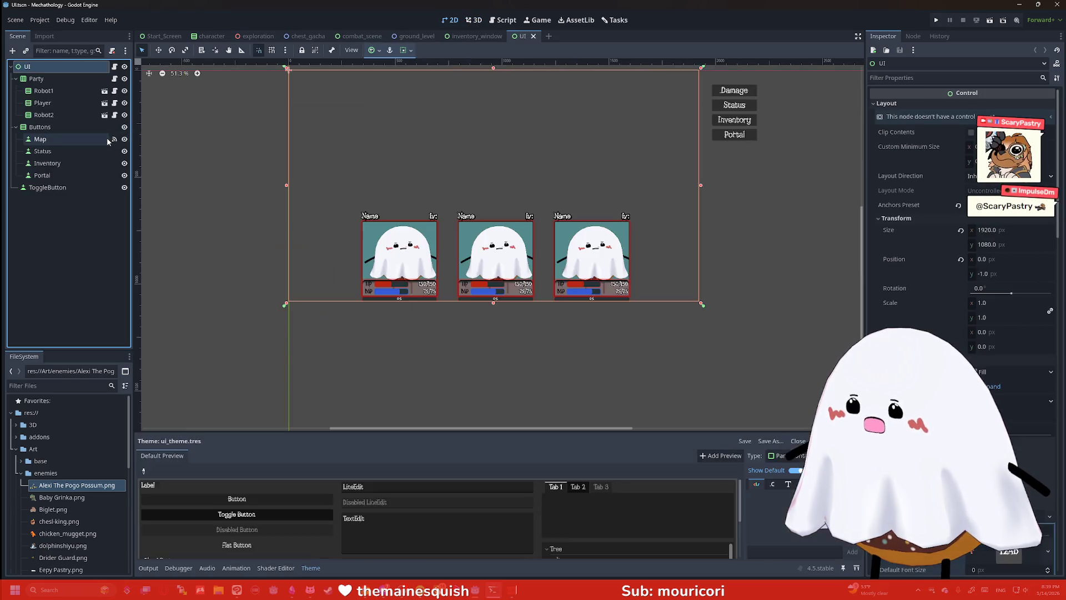
double_click(74, 66)
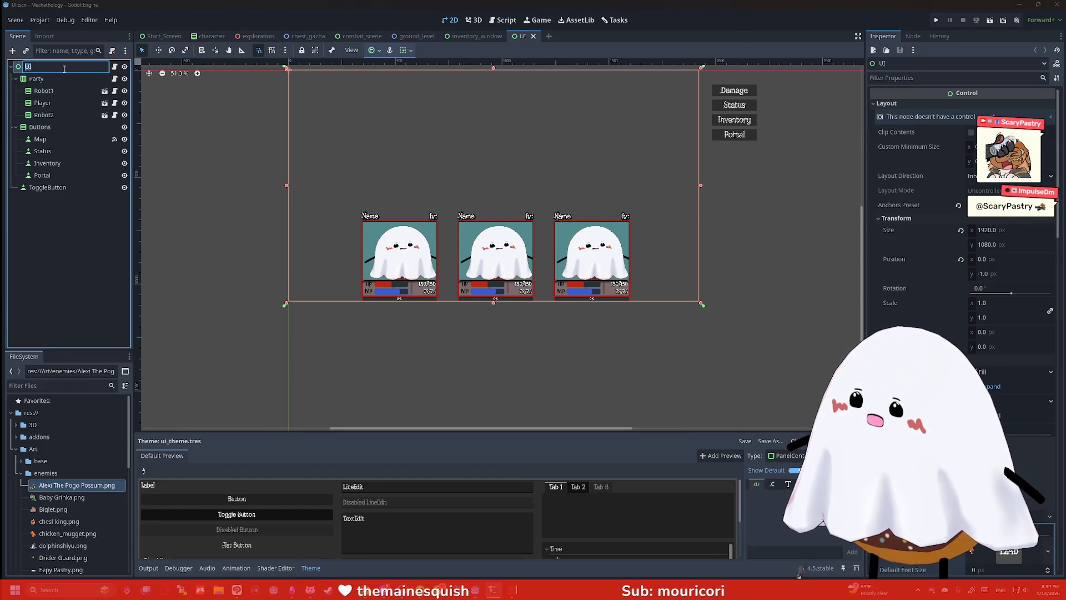
key("Escape")
key("ctrl+a")
type("b")
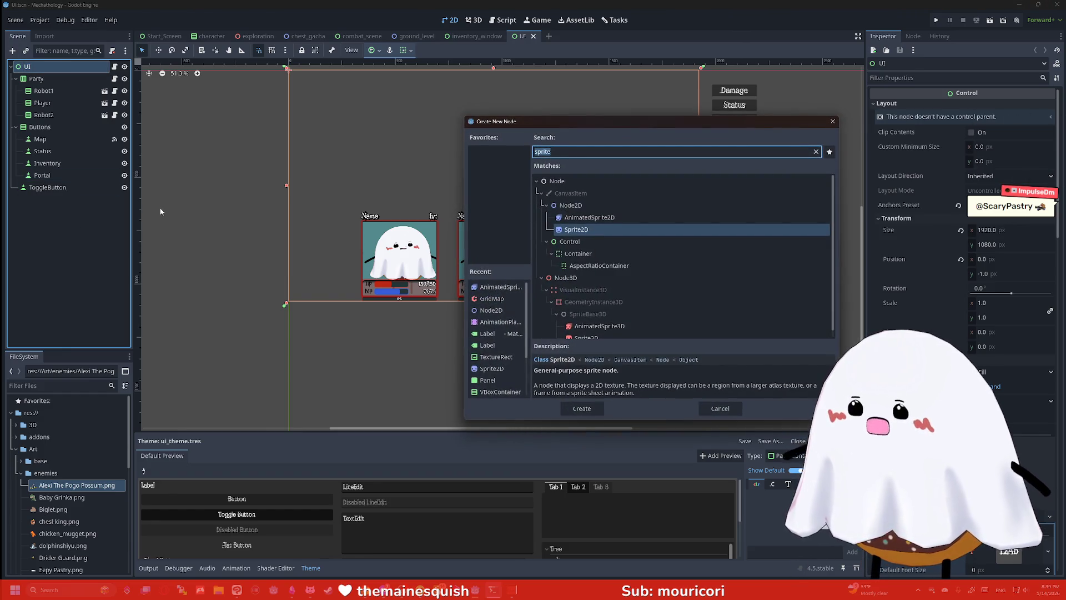
key("Return")
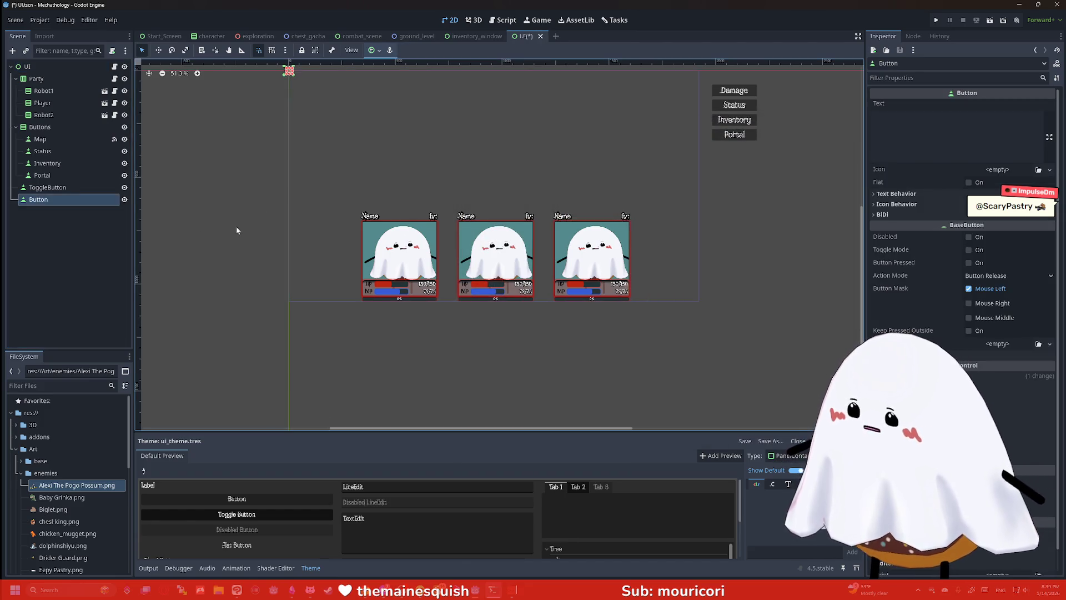
Stretch the new button into a wide box beside the party cards
mouse_move(294, 73)
left_mouse_down()
mouse_move(347, 82)
mouse_move(674, 272)
mouse_move(682, 288)
left_mouse_up()
scroll(687, 239, "up", 5)
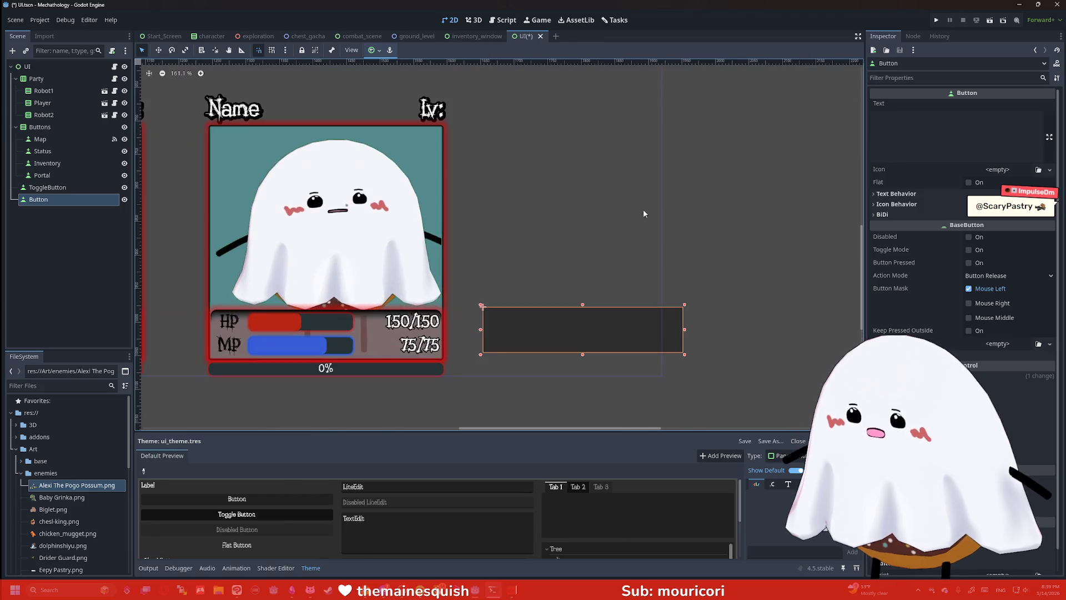
left_click_drag(683, 328, 630, 336)
left_click(930, 122)
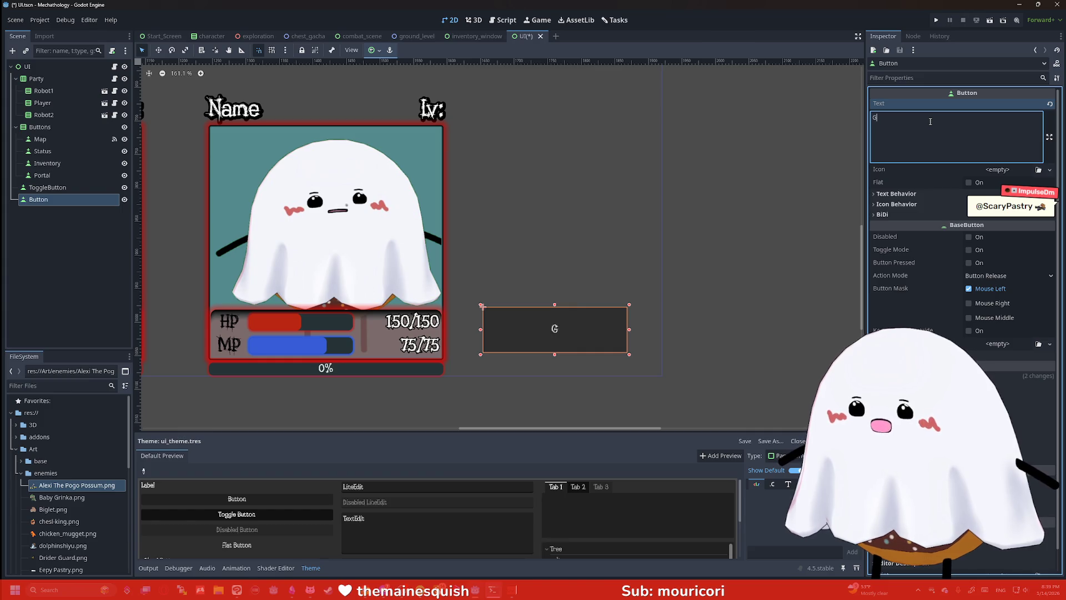
Finish the 'Teleport Back' label and filter the Inspector to Theme Overrides > Font Sizes
type("ck")
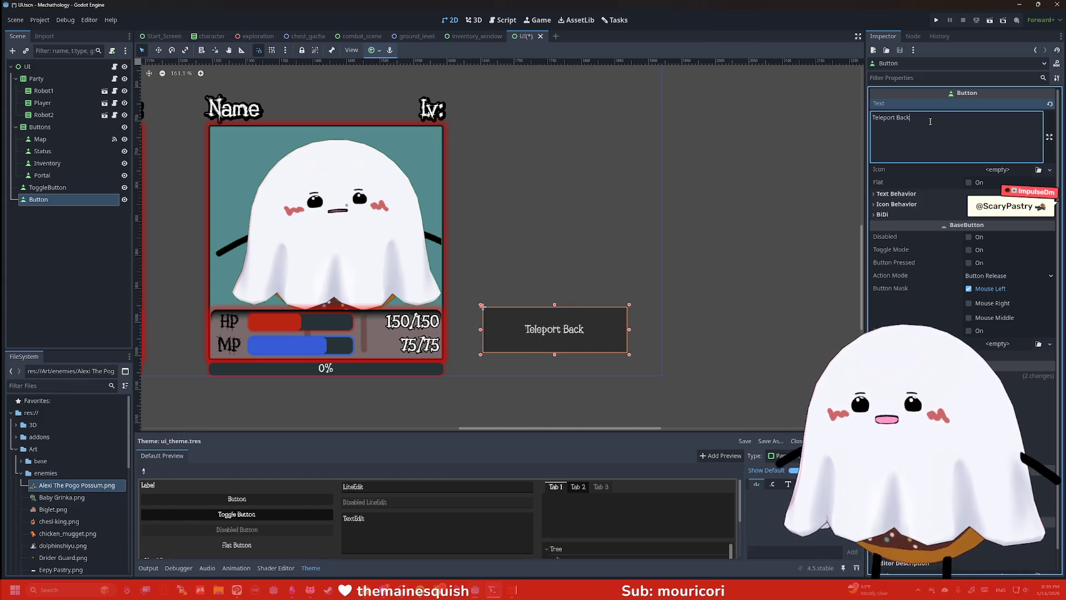
left_click(912, 77)
type("font size")
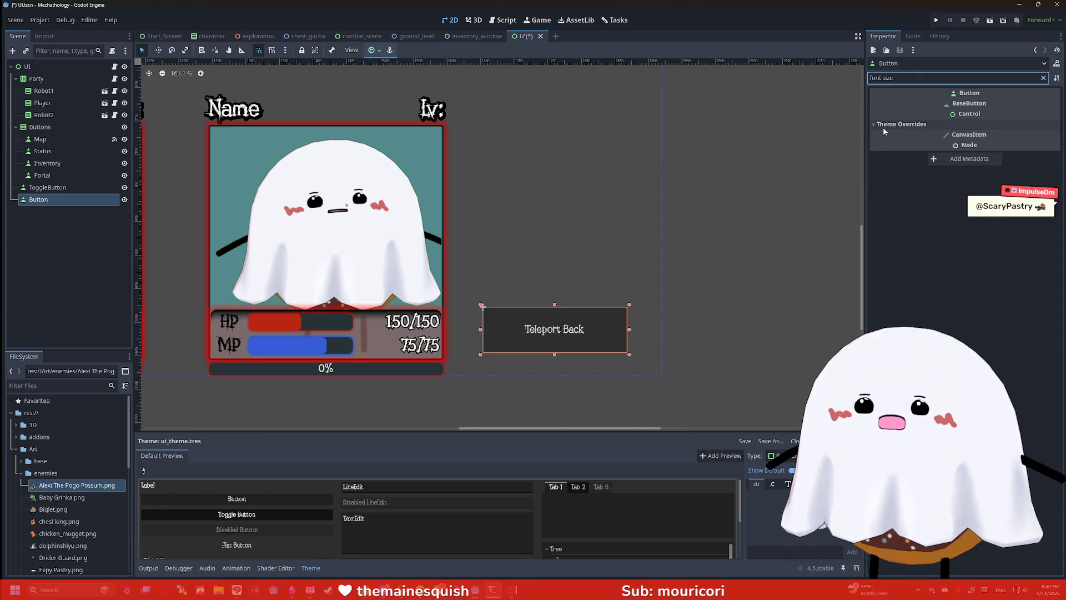
left_click(883, 125)
left_click(897, 135)
Set the button's font size override to 40 px
left_click(1012, 147)
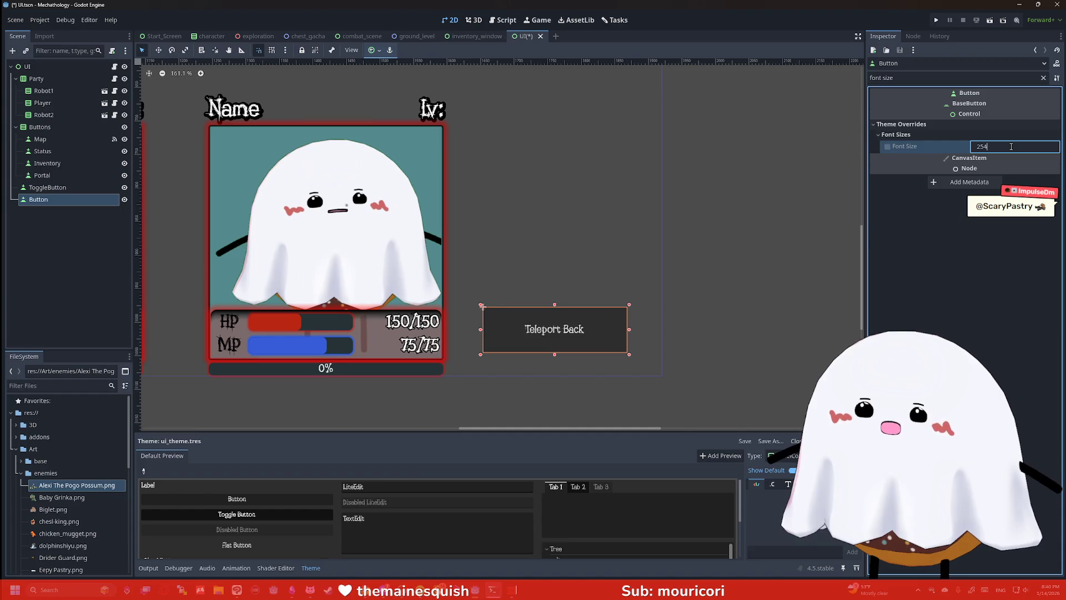
key("Return")
type("1")
key("Return")
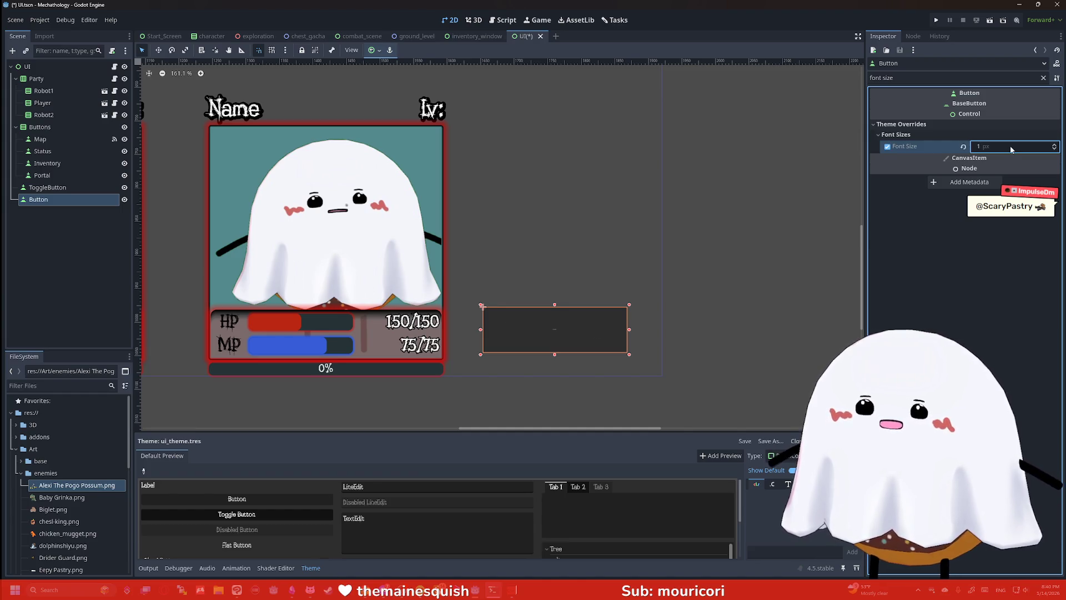
left_click(1011, 146)
type("40")
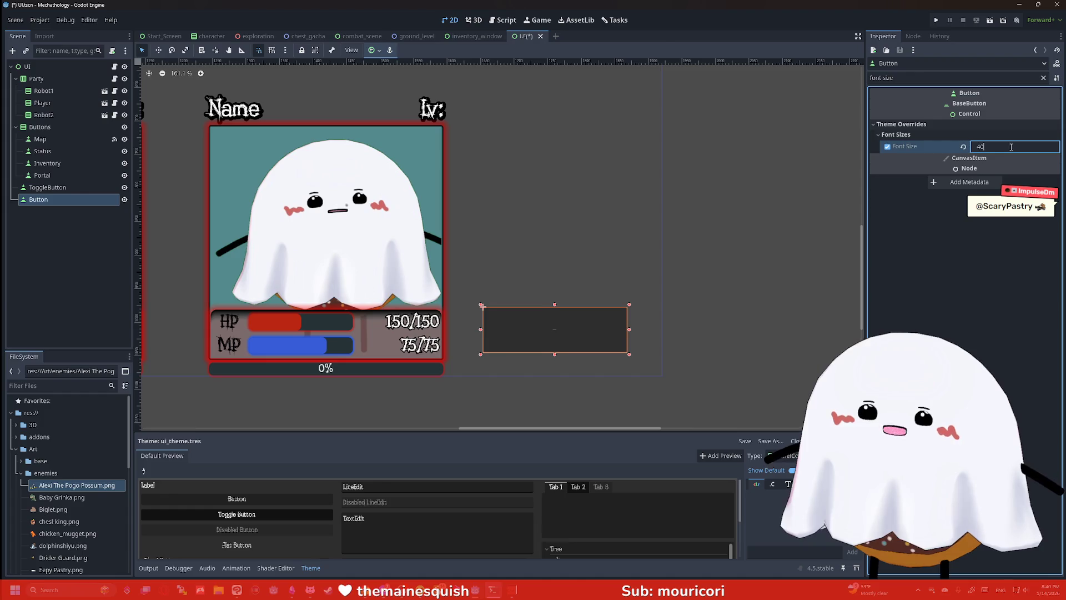
key("Return")
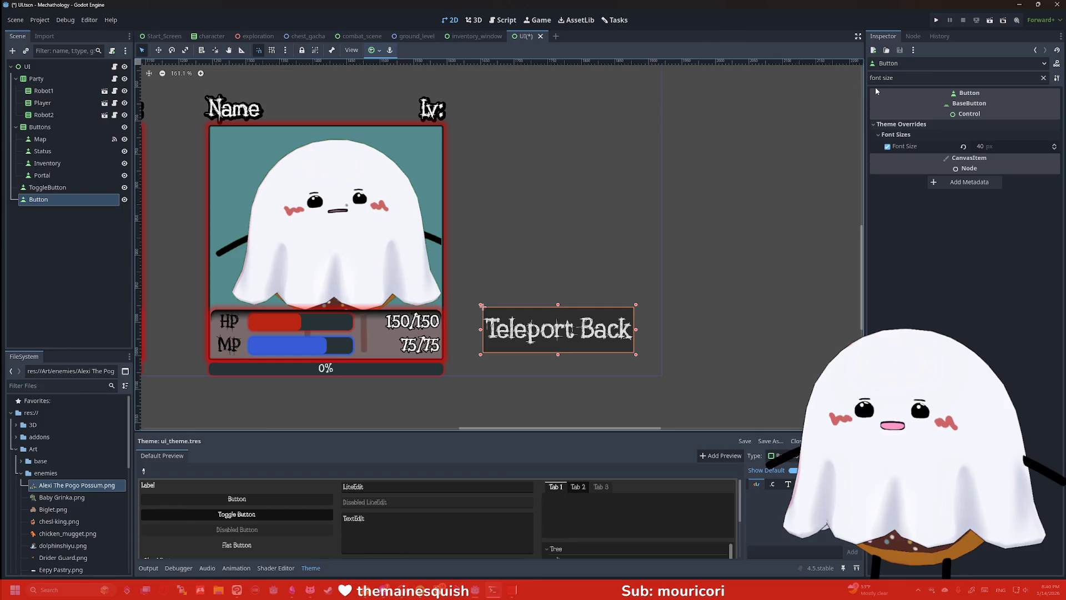
left_click(912, 77)
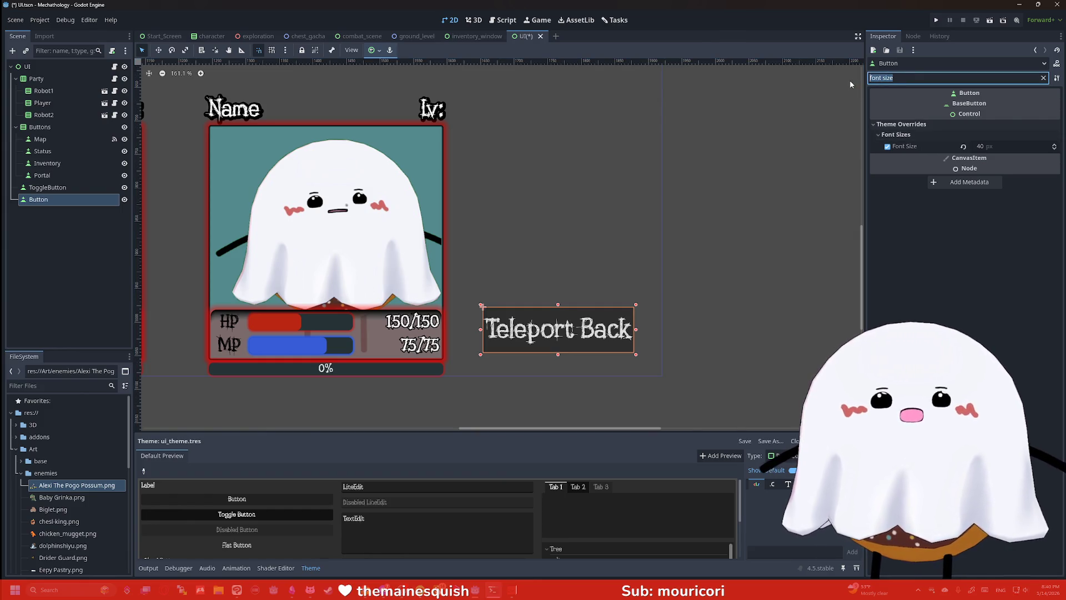
Search the Inspector for overlay and opacity properties, browsing the colour and style overrides
type("overlay")
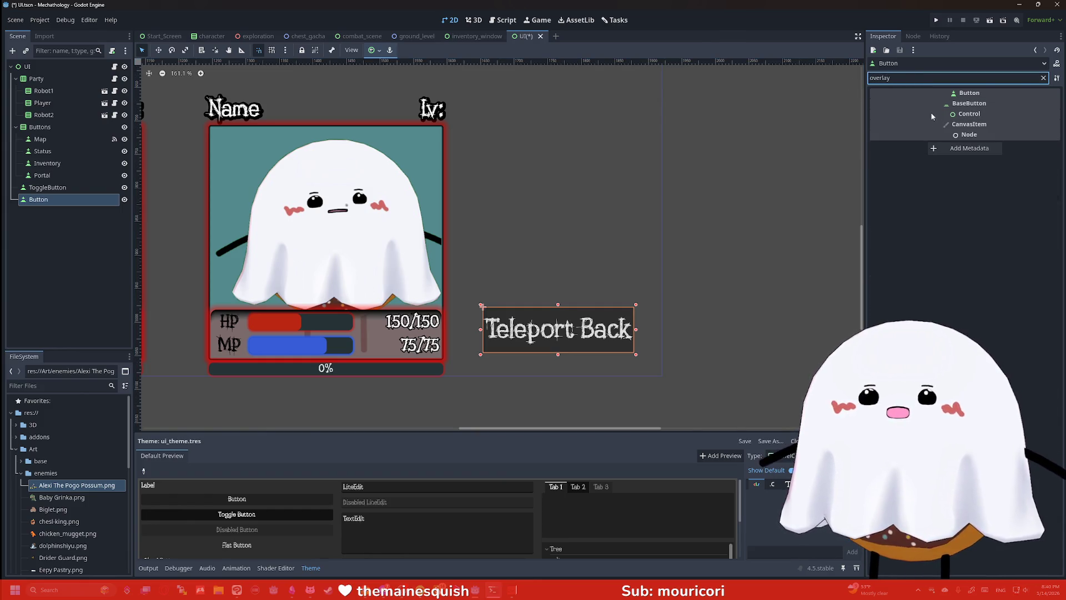
key("BackSpace")
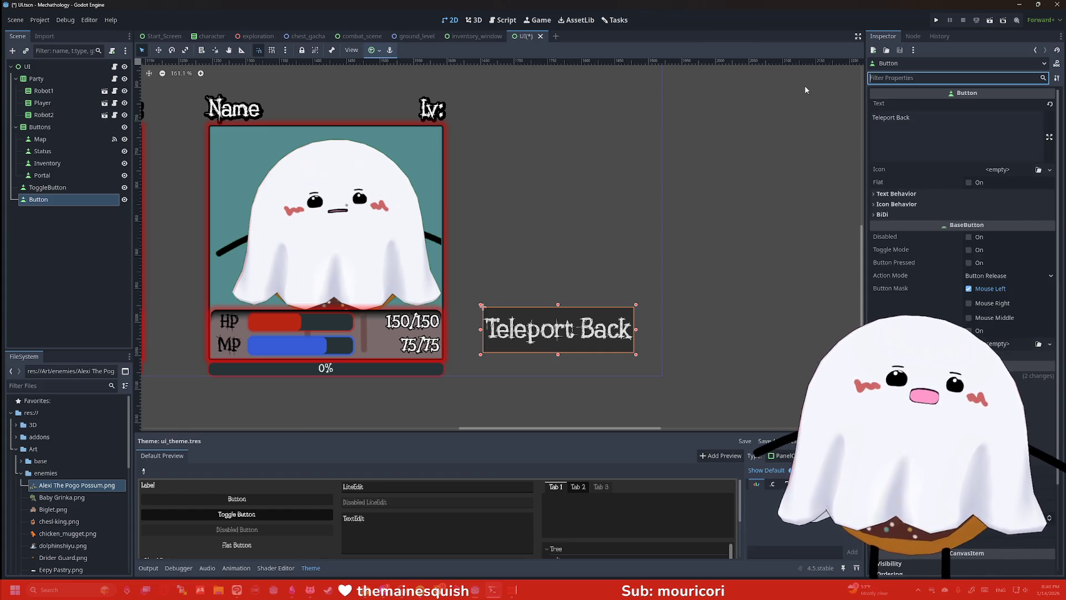
type("op")
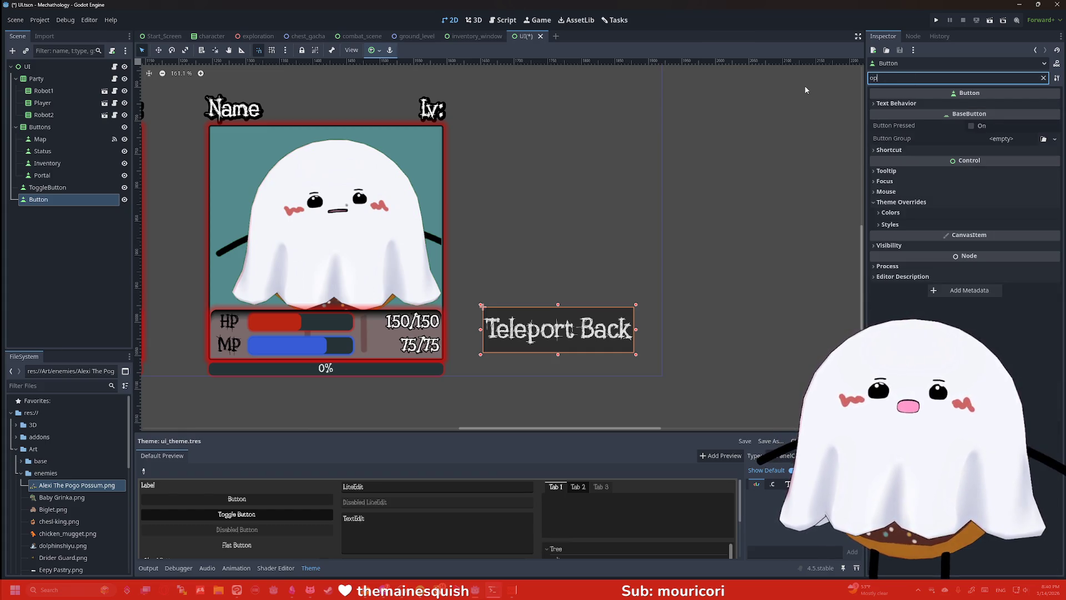
left_click(904, 211)
left_click(905, 215)
left_click(901, 224)
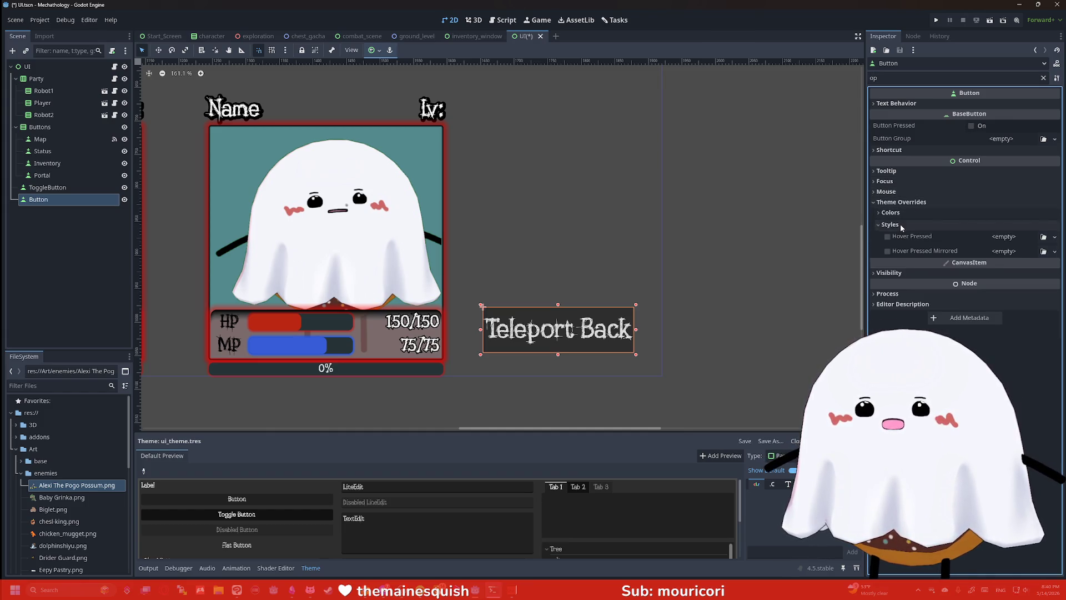
left_click(900, 224)
double_click(875, 78)
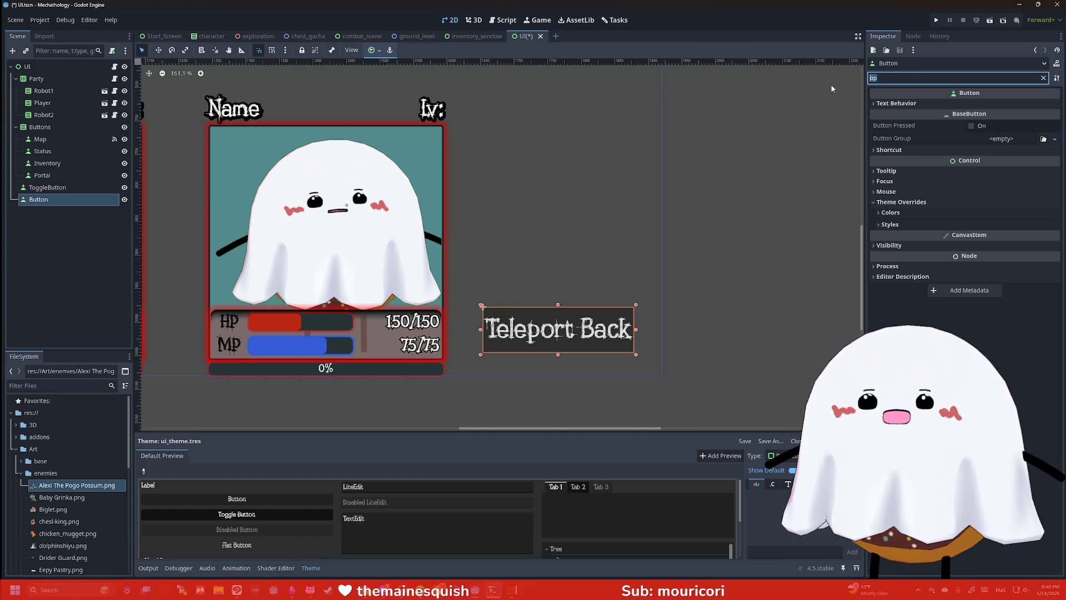
key("BackSpace")
Turn on the button's Flat property, then browse border and style override settings
left_click(969, 182)
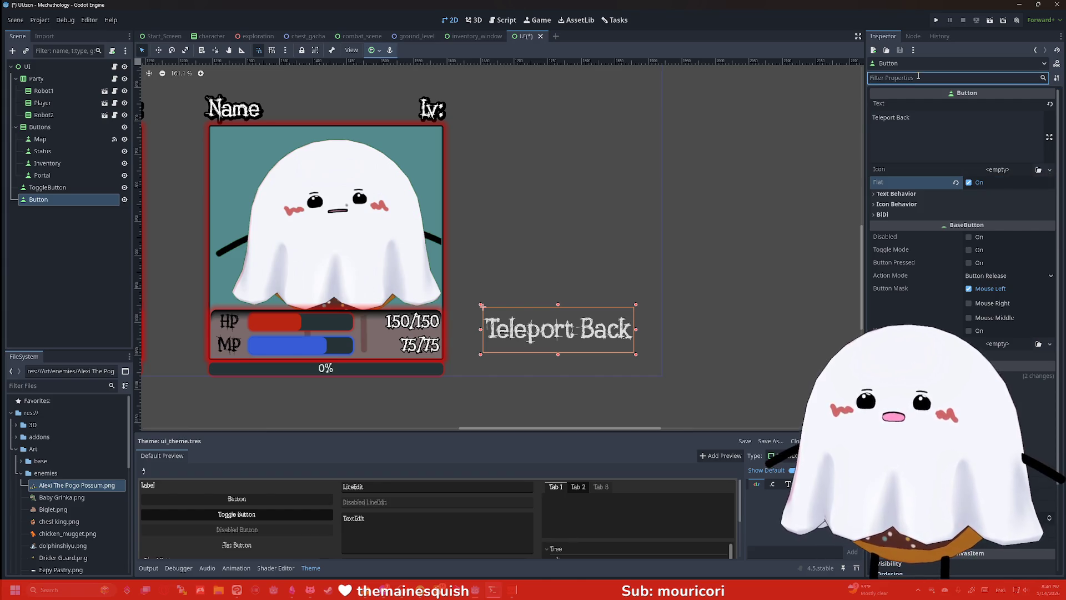
type("bor")
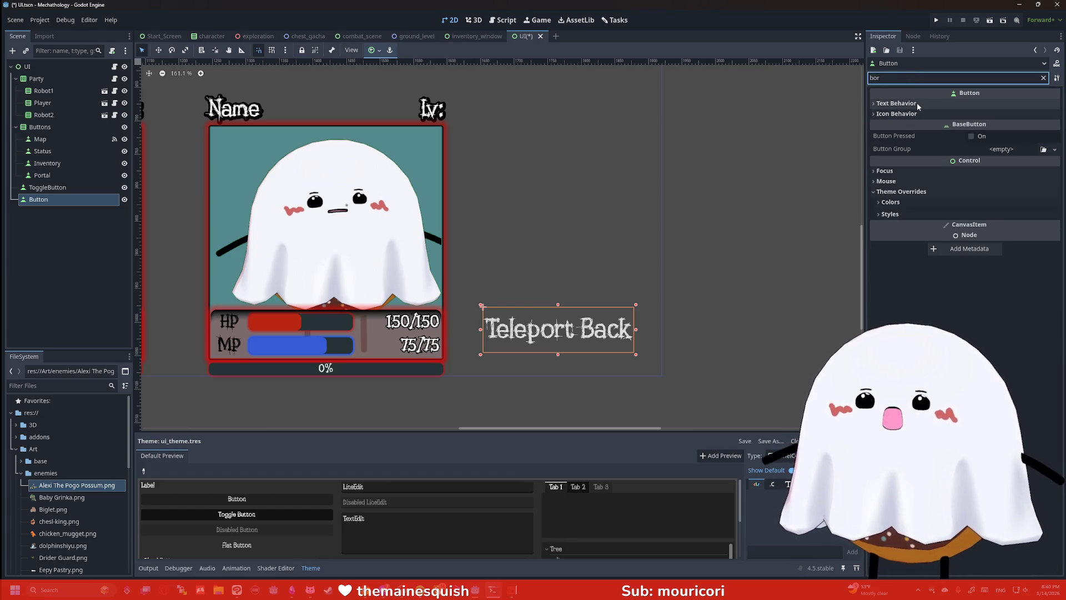
left_click(918, 102)
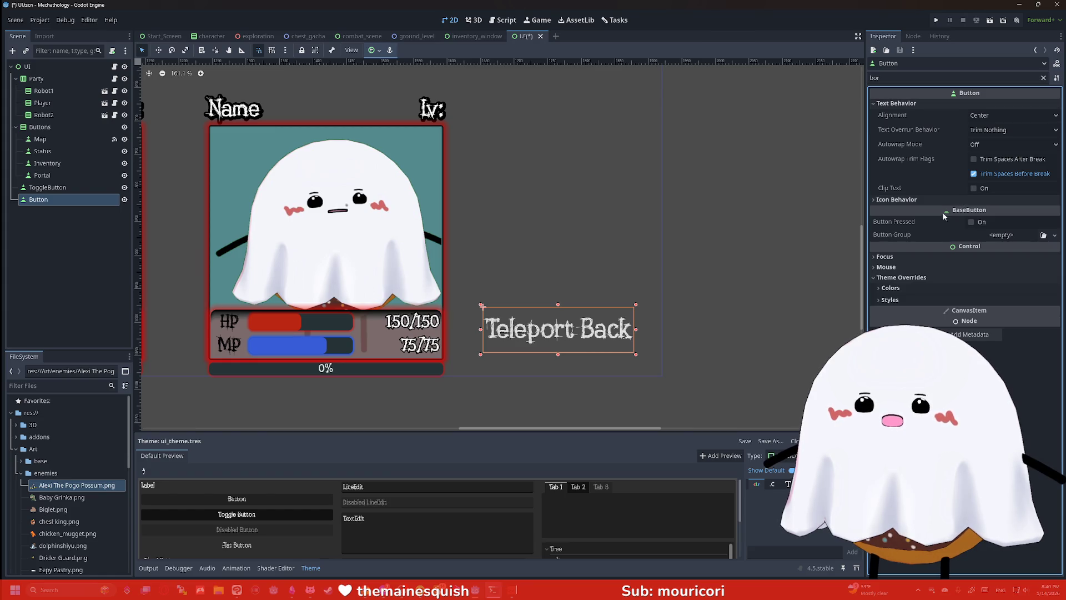
left_click(902, 300)
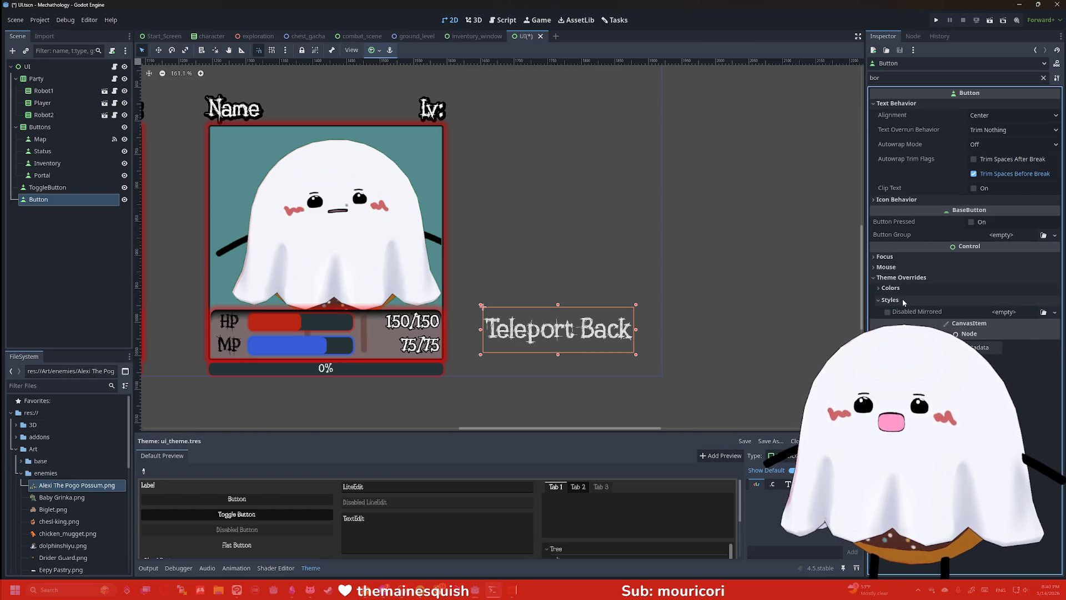
left_click(1044, 78)
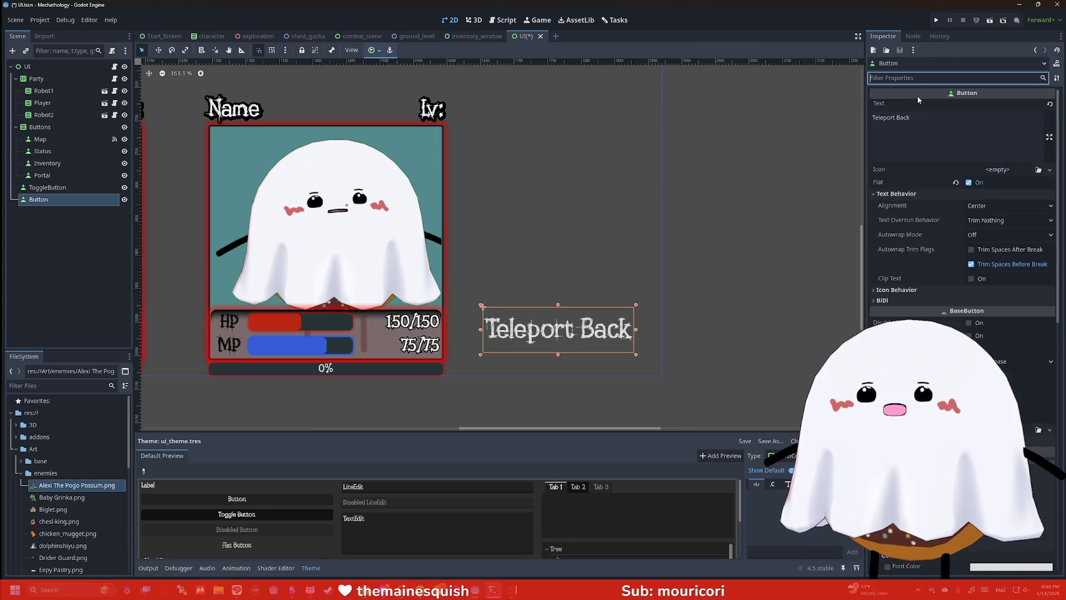
scroll(918, 167, "down", 5)
scroll(894, 219, "down", 5)
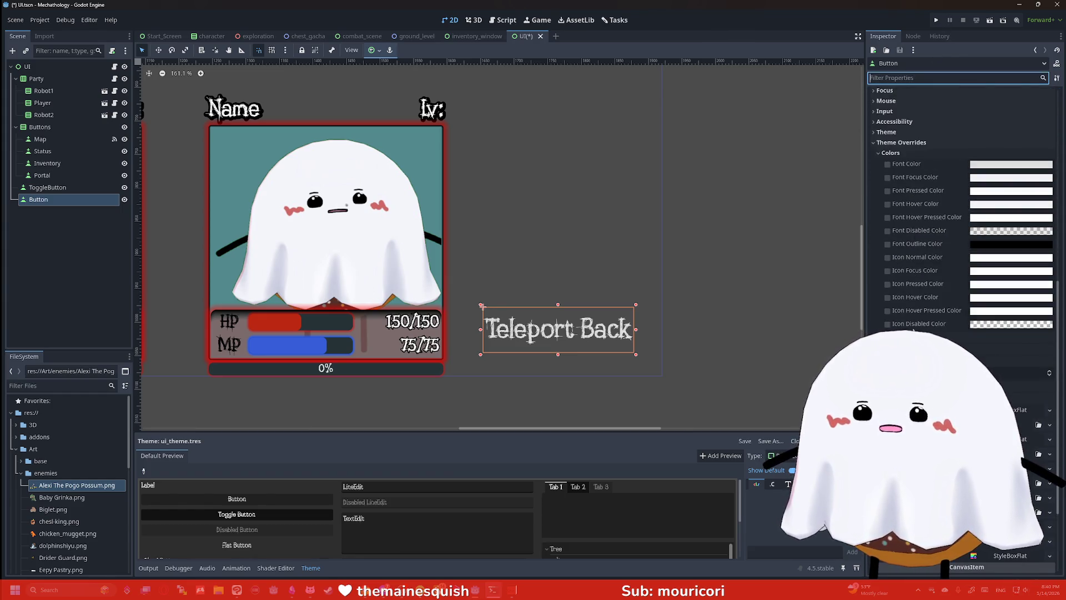